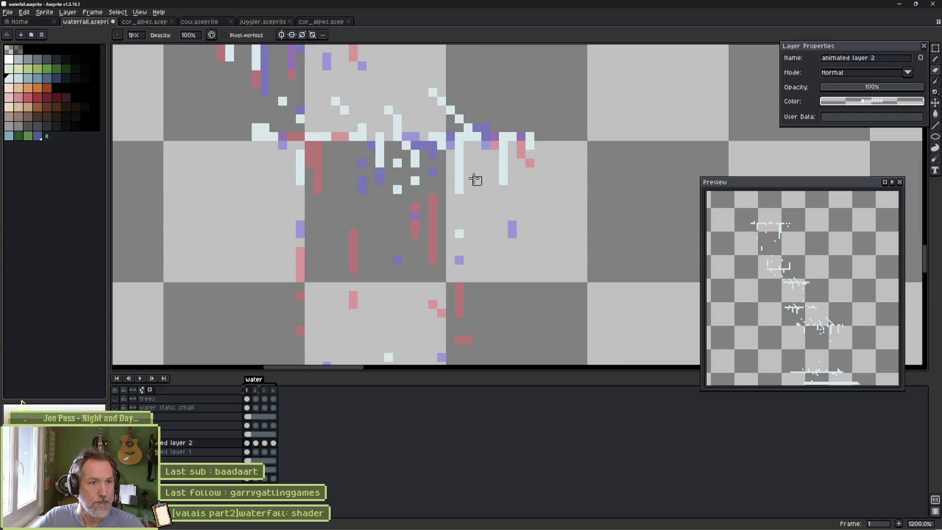
On frame 2, extend a white drip below the pink column, trimming its bent end and a stray pixel.
key("Right")
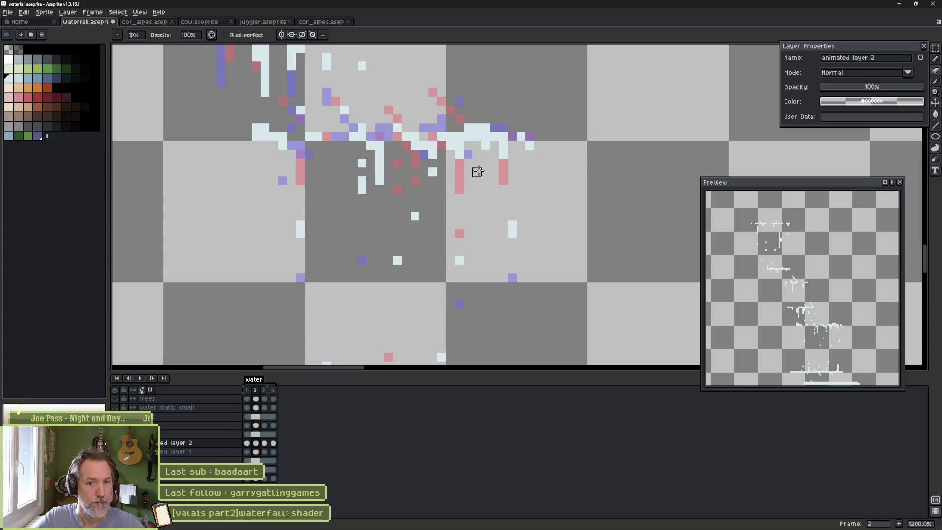
left_click_drag(476, 171, 522, 245)
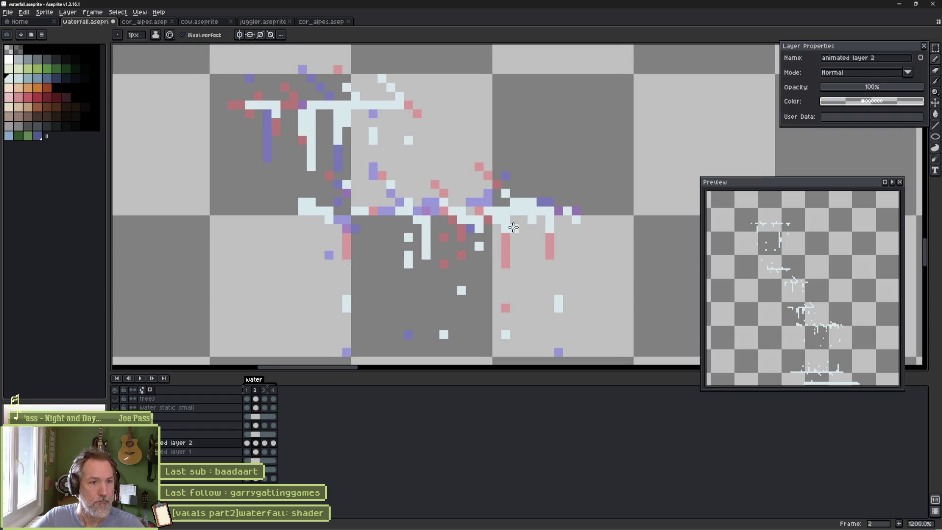
mouse_move(505, 269)
left_mouse_down()
mouse_move(506, 284)
mouse_move(559, 303)
left_mouse_up()
key("e")
left_click(561, 306)
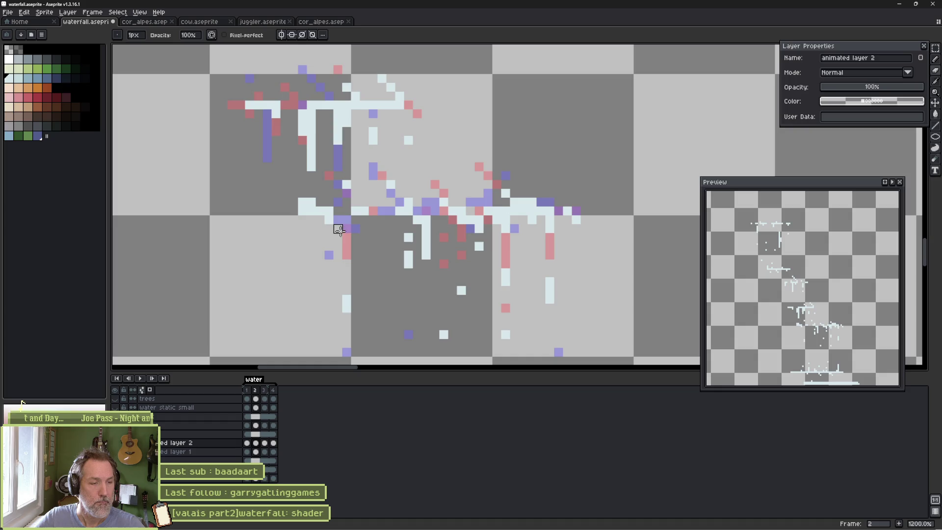
key("b")
left_click(329, 264)
key("e")
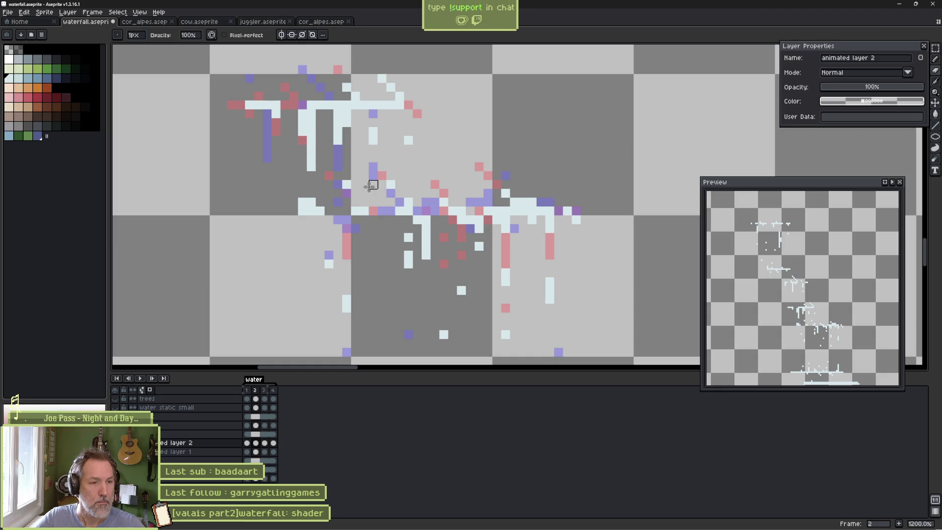
left_click(346, 184)
Add white droplet pixels, compare with frame 1, and erase one white pixel to reveal purple.
key("b")
left_click(364, 202)
key("e")
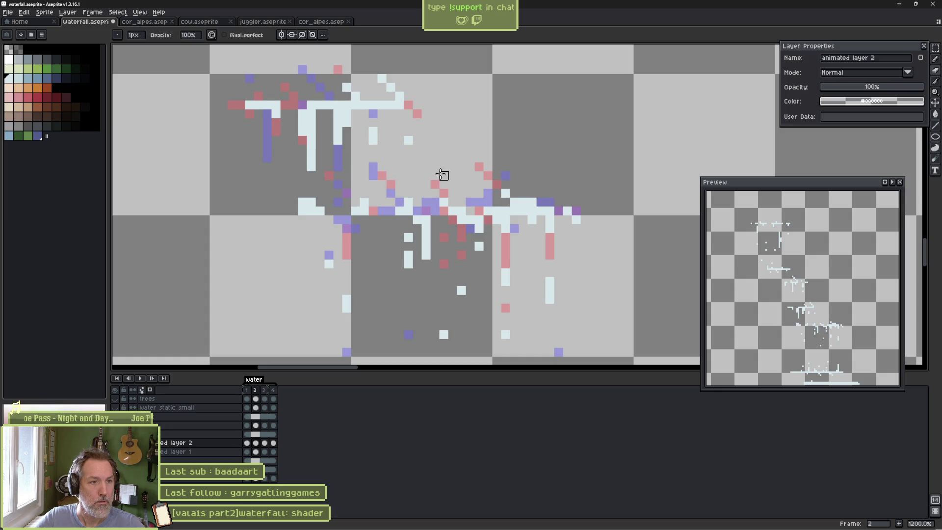
key("b")
left_click(505, 192)
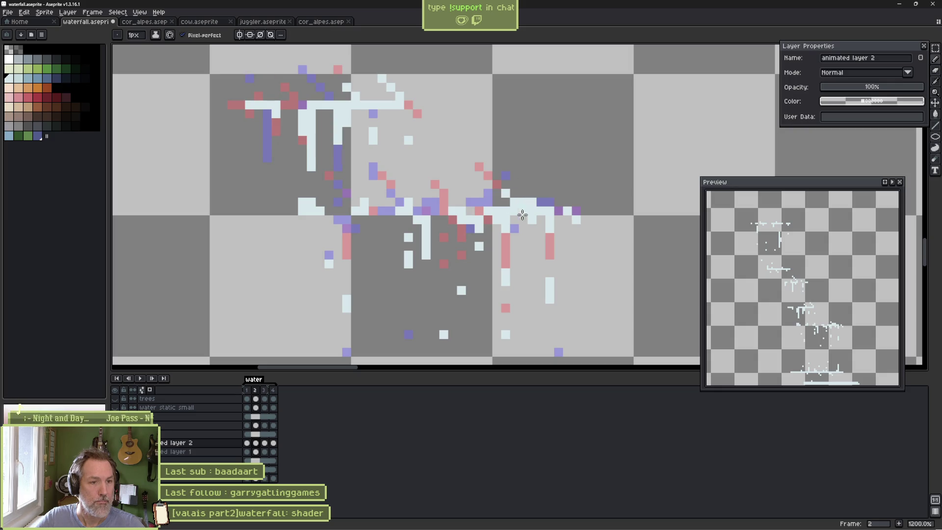
key("comma")
key("period")
key("comma")
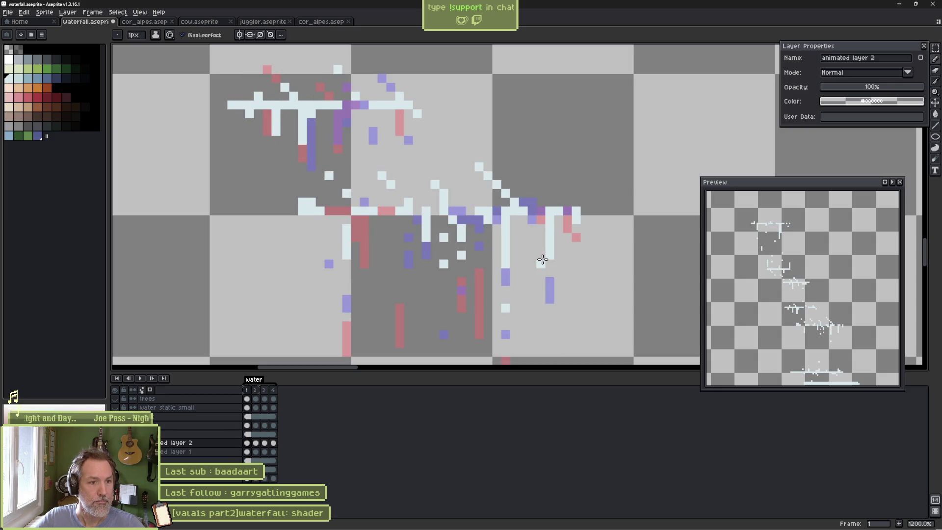
key("period")
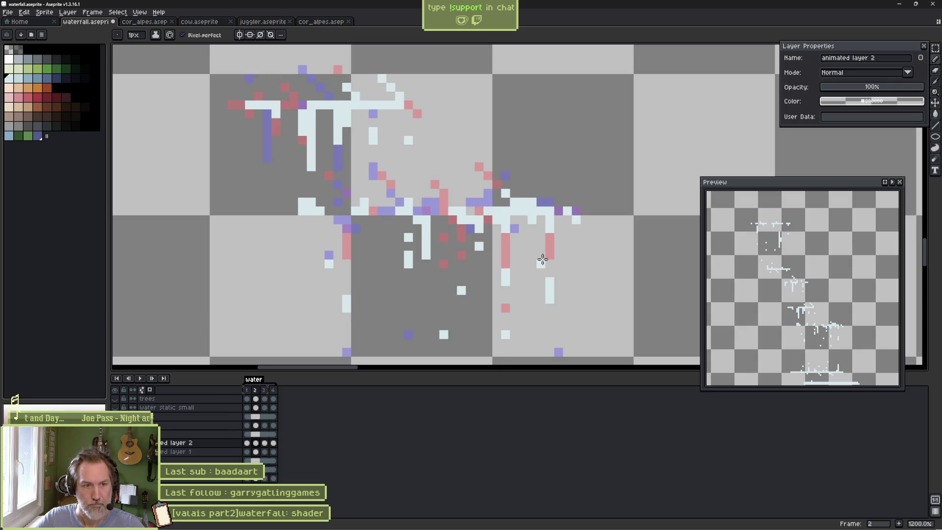
key("e")
left_click(532, 202)
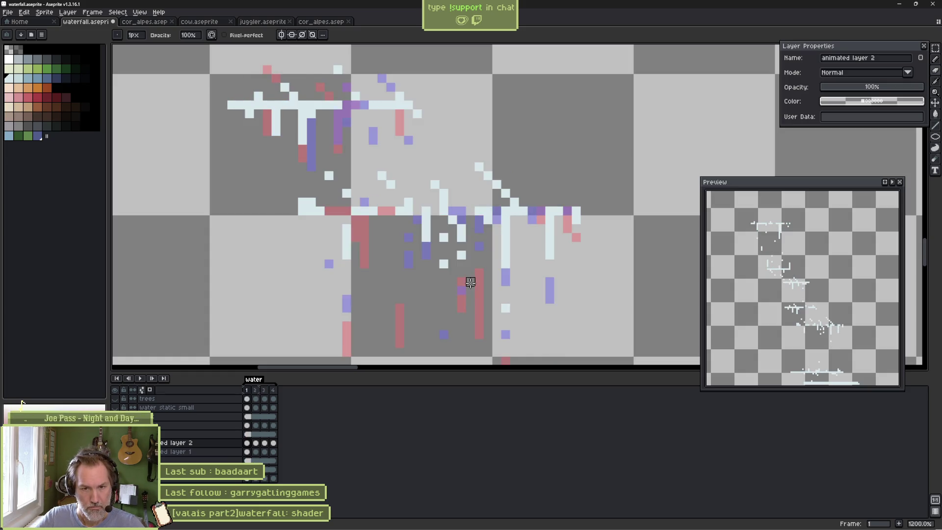
key("period")
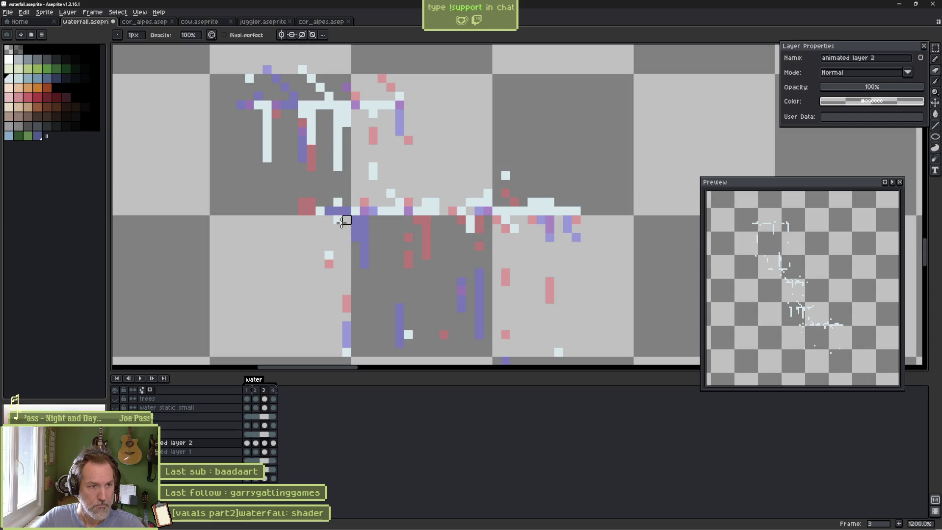
Repaint the ledge's purple pixels, erase white over the pink streak, and add white droplets and a vertical streak.
key("b")
left_click_drag(337, 211, 349, 210)
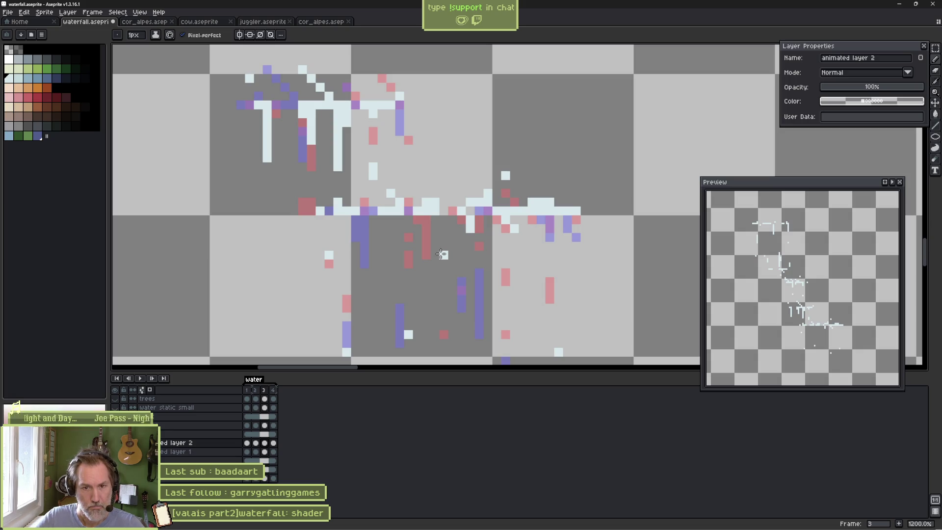
key("e")
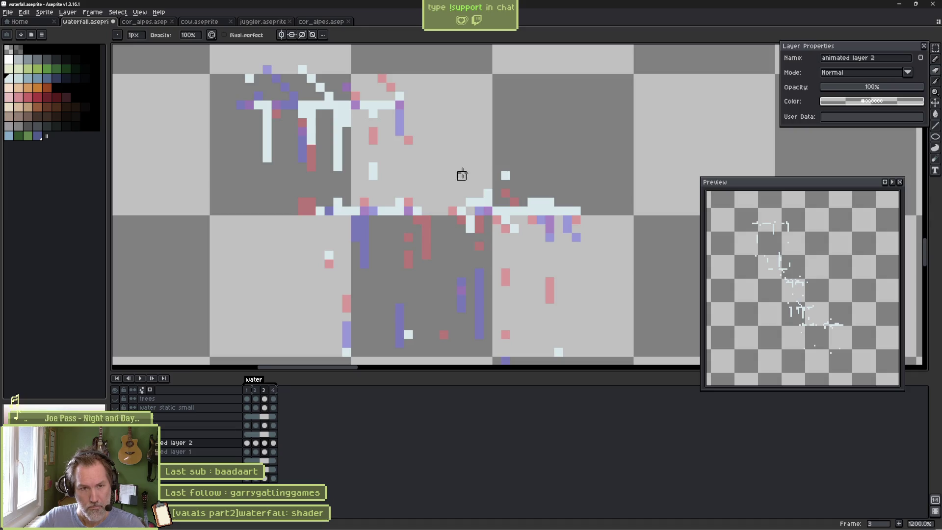
left_click(462, 211)
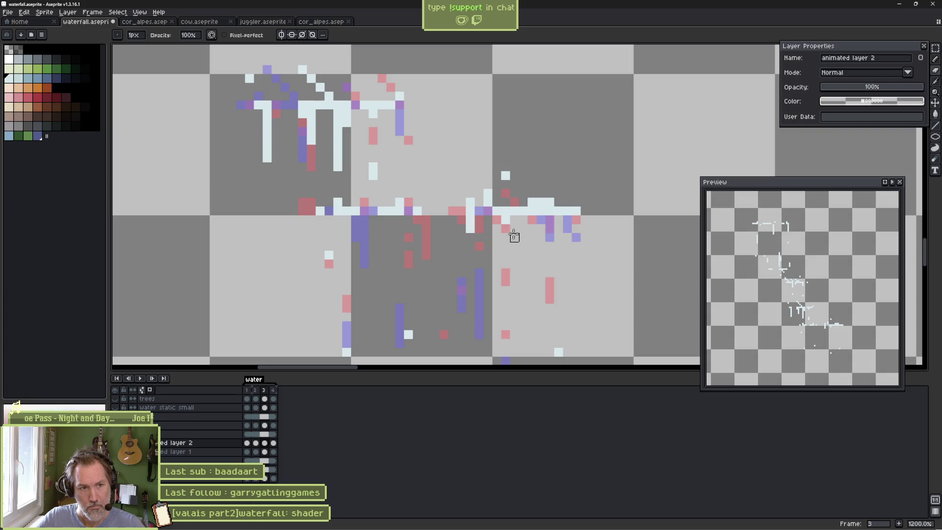
key("b")
left_click(505, 263)
left_click(505, 317)
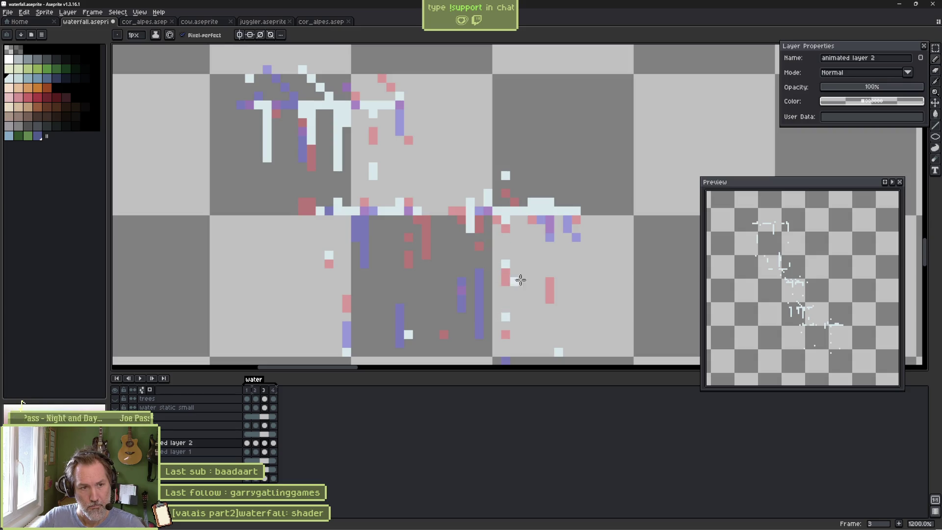
left_click_drag(543, 225, 541, 259)
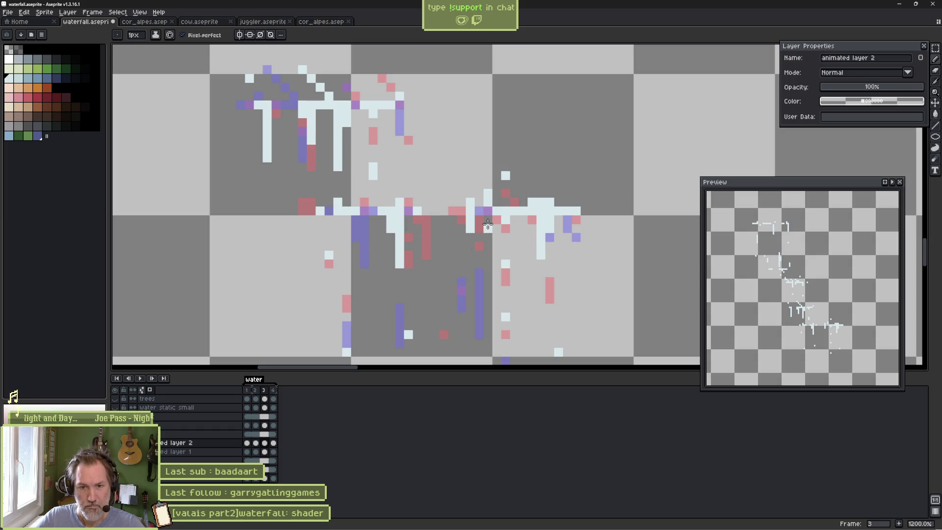
key("Return")
key("Return")
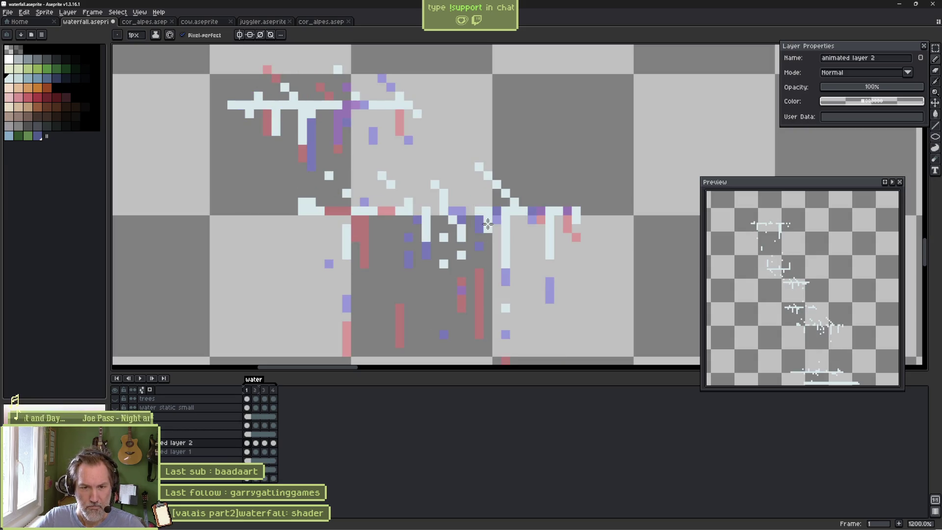
key("Return")
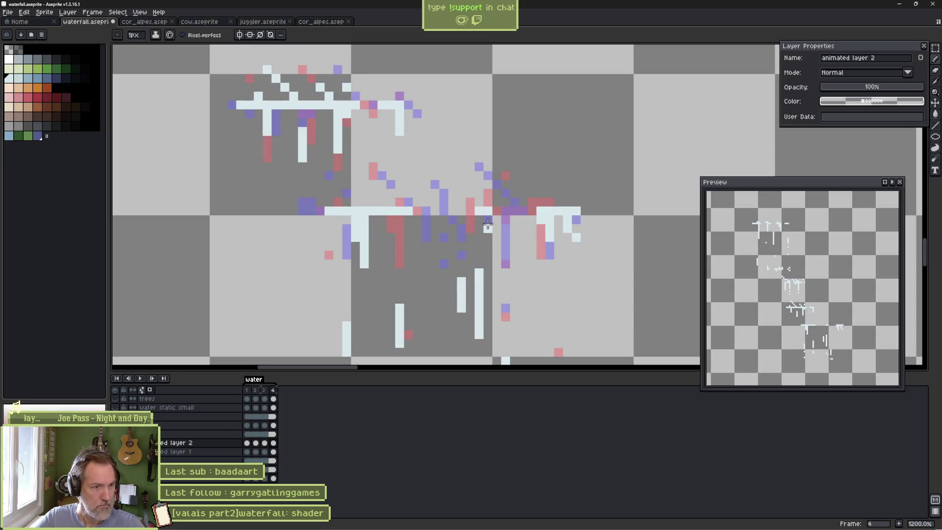
On frame 4, paint a diagonal white line and two pixels, then erase the two vertical white bars.
left_click_drag(386, 185, 400, 202)
left_click(532, 193)
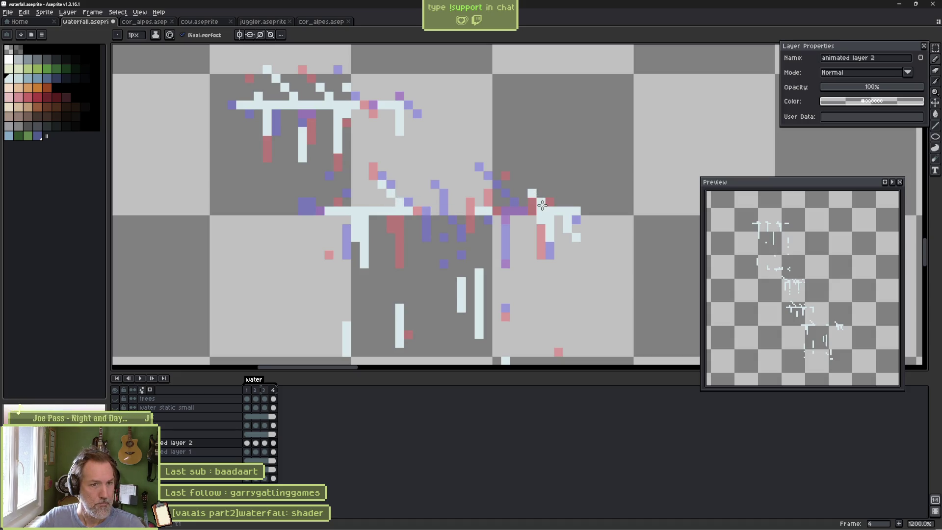
left_click(444, 185)
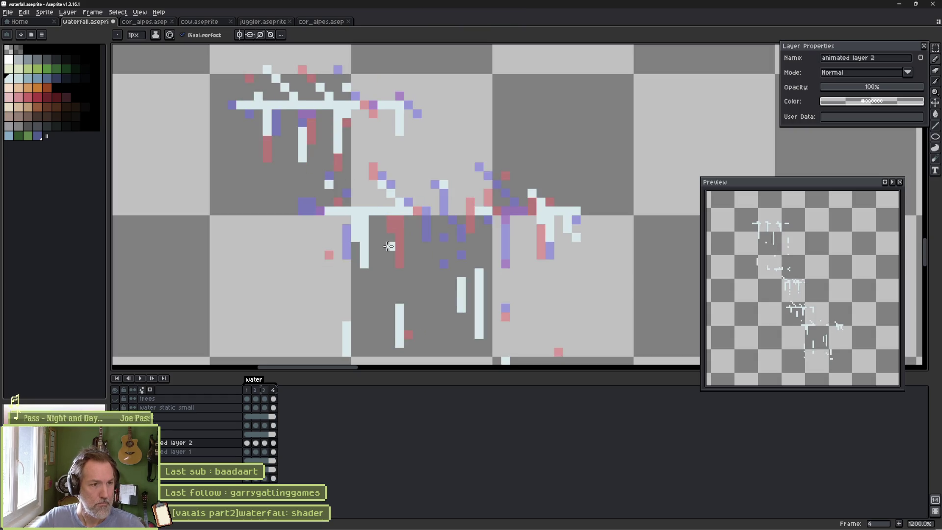
key("comma")
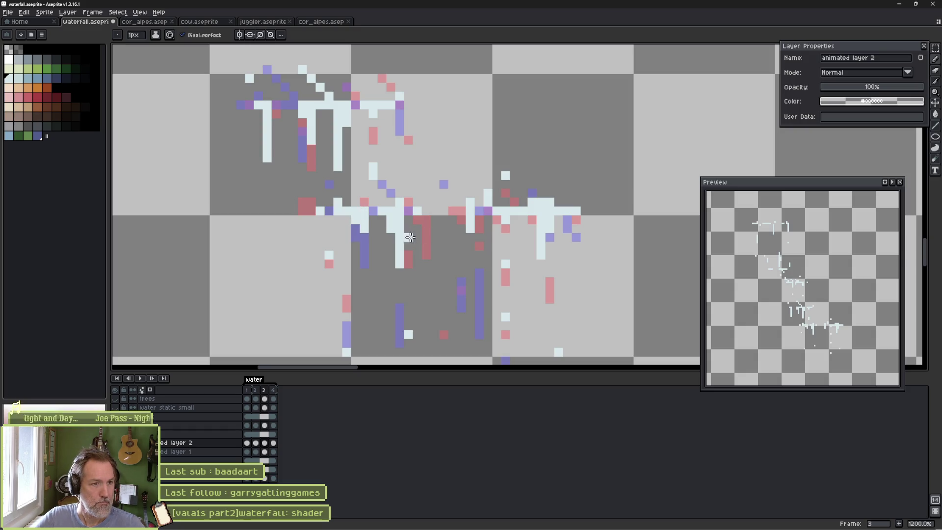
key("period")
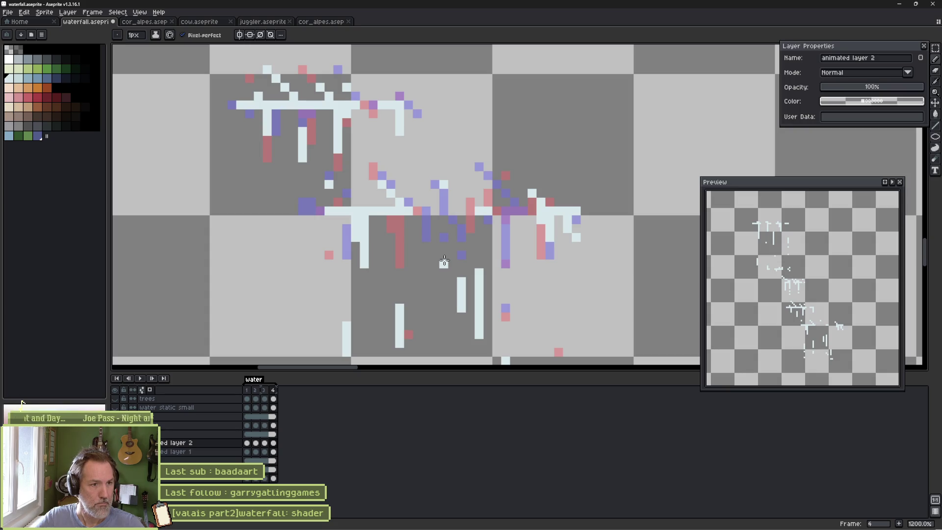
key("comma")
key("period")
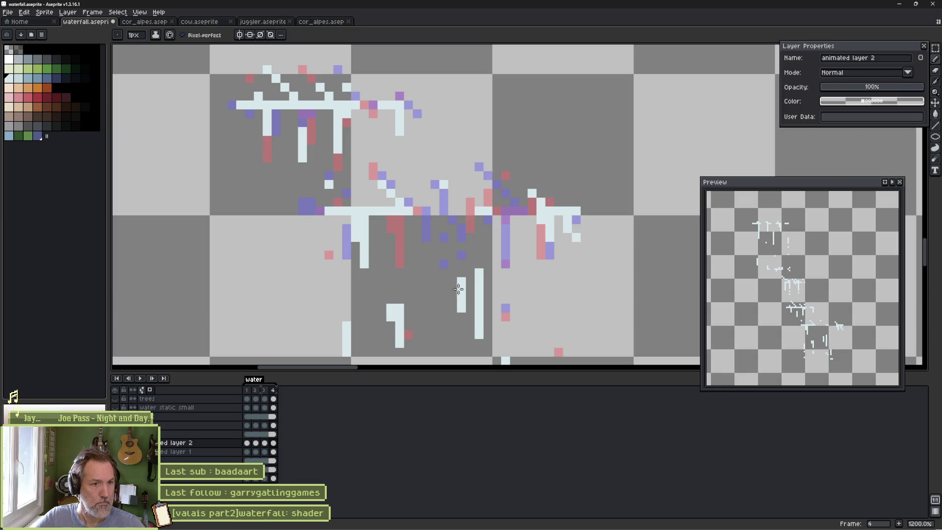
key("comma")
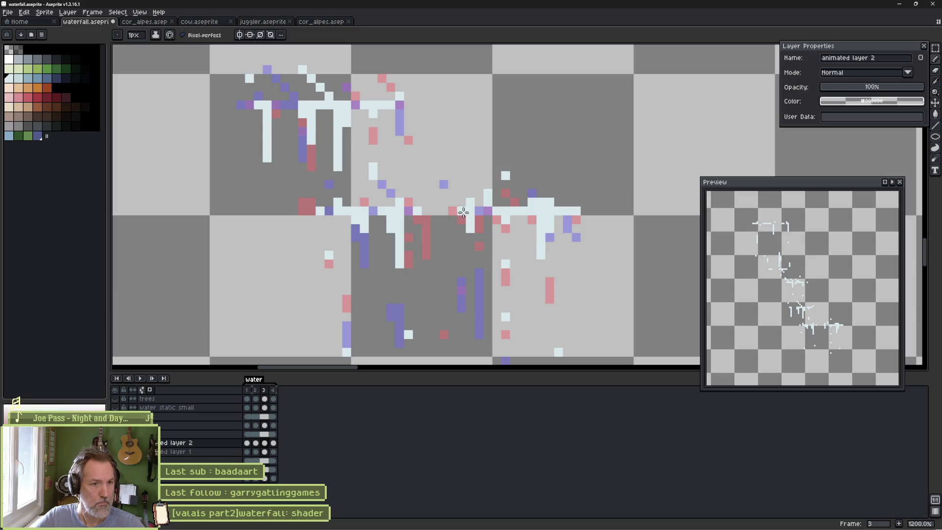
key("period")
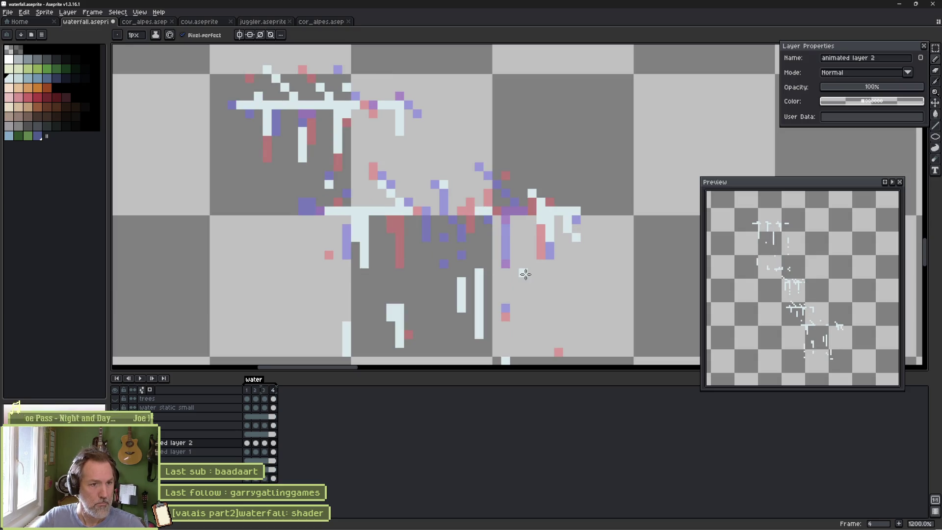
mouse_move(478, 269)
left_mouse_down()
mouse_move(477, 325)
mouse_move(460, 284)
mouse_move(471, 282)
mouse_move(470, 321)
mouse_move(498, 179)
mouse_move(493, 230)
left_mouse_up()
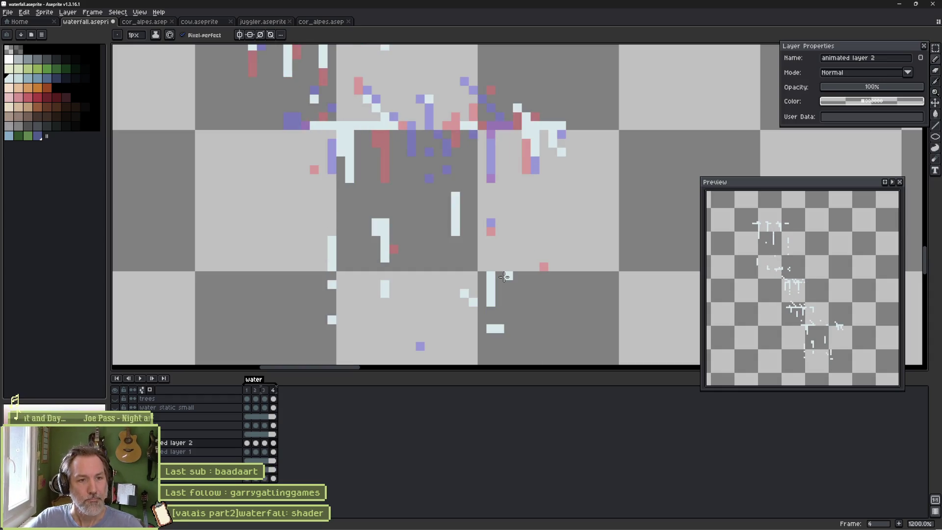
Draw a new vertical white streak on frame 4, then play and stop the animation on frame 4.
left_click_drag(526, 187, 526, 234)
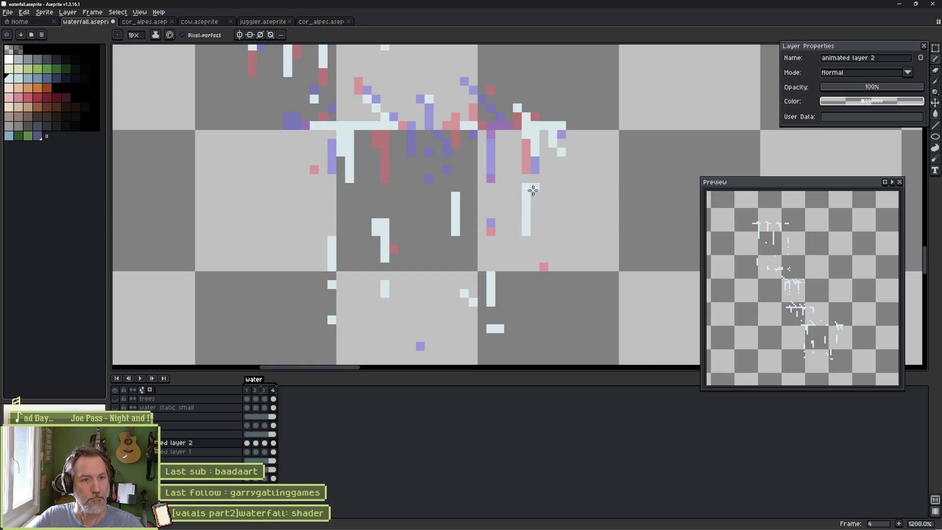
key("e")
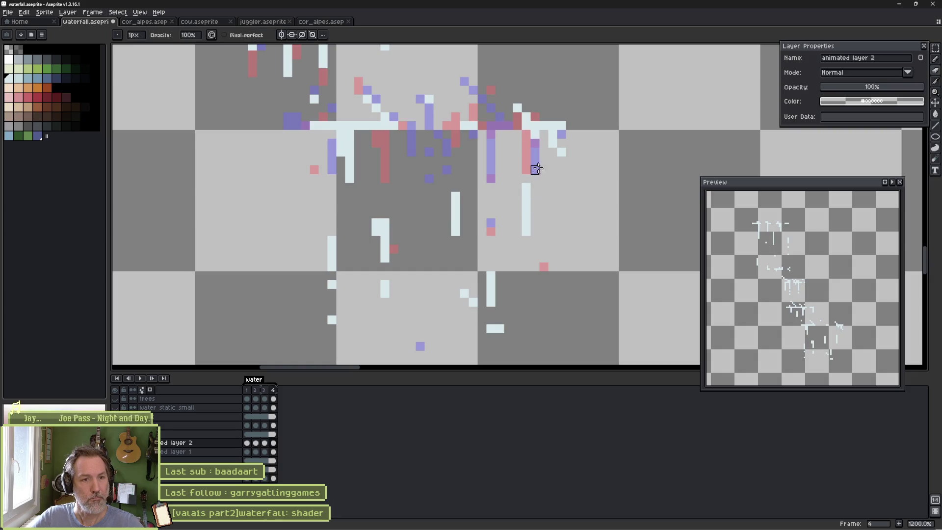
key("comma")
key("period")
key("b")
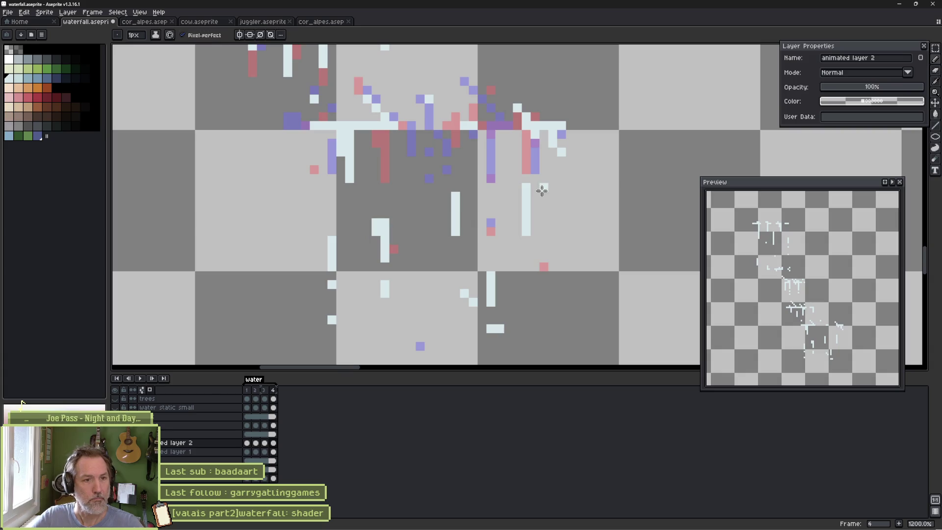
key("Return")
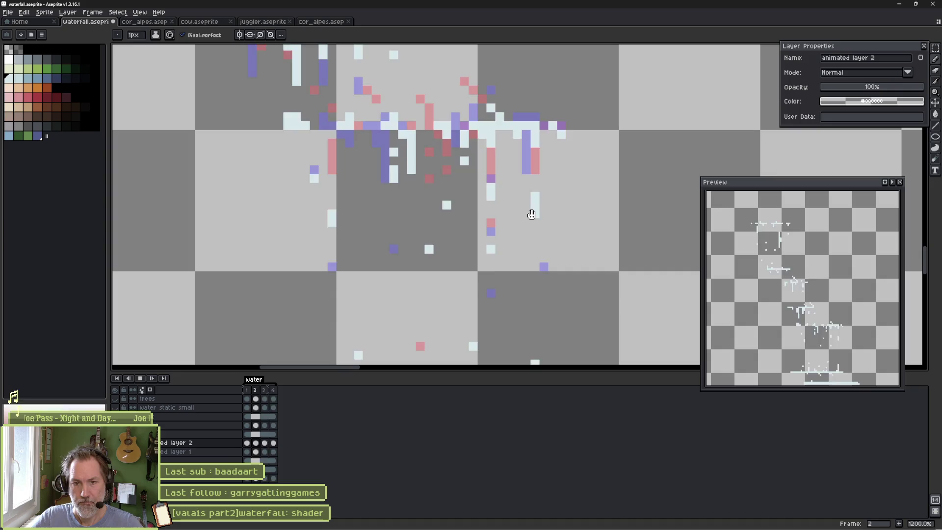
key("Return")
key("v")
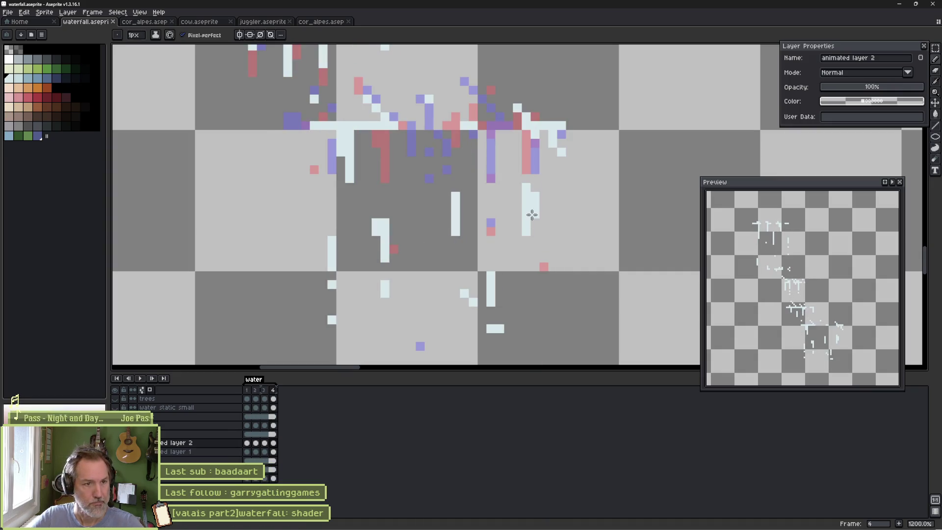
key("b")
scroll(531, 215, "down", 2)
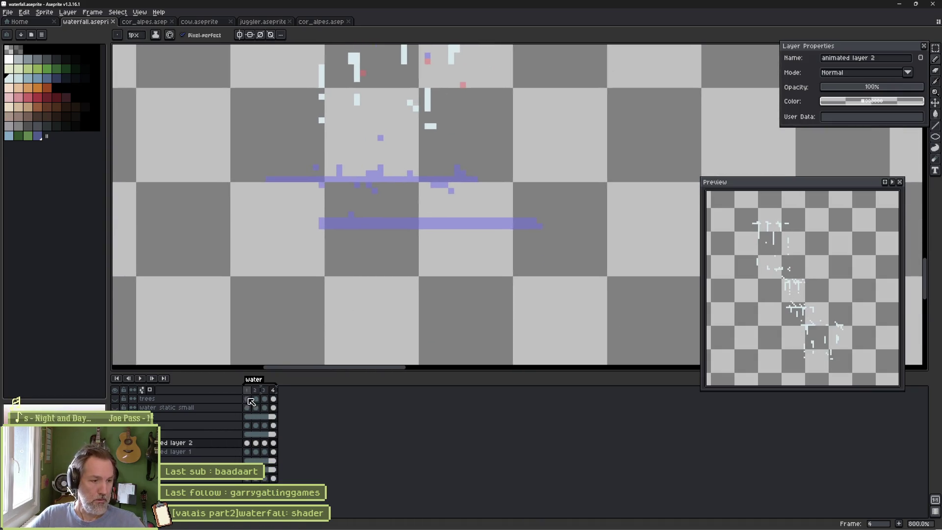
Jump to frame 1 of animated layer 2, pan to the drips, and step through to frame 3.
left_click(246, 443)
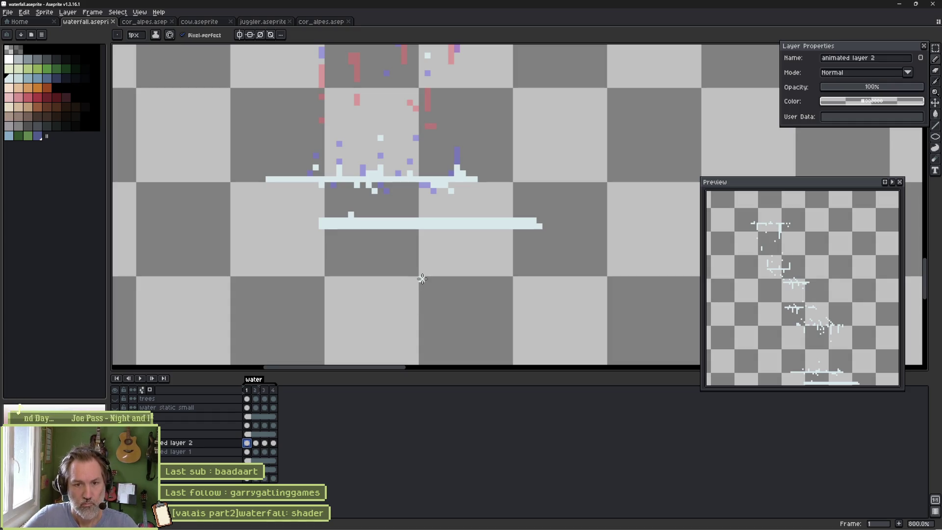
left_click_drag(334, 176, 409, 327)
key("e")
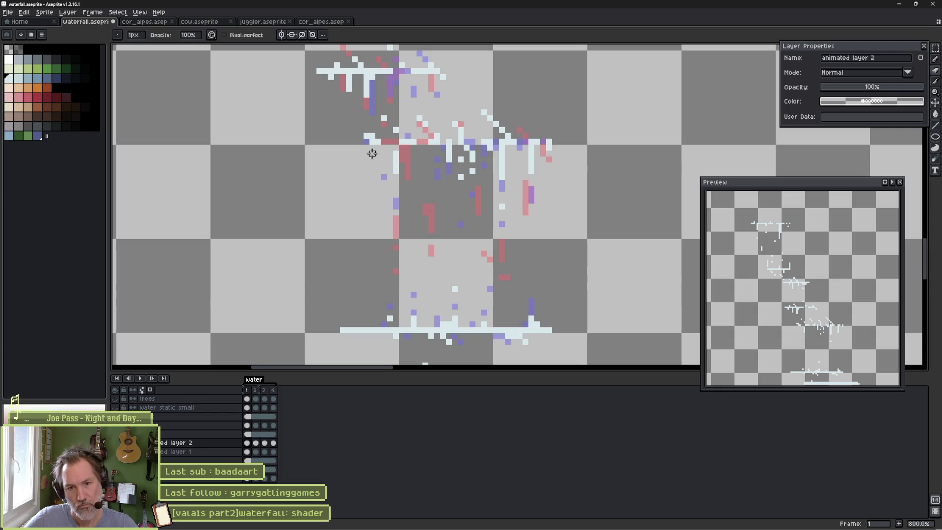
key("Return")
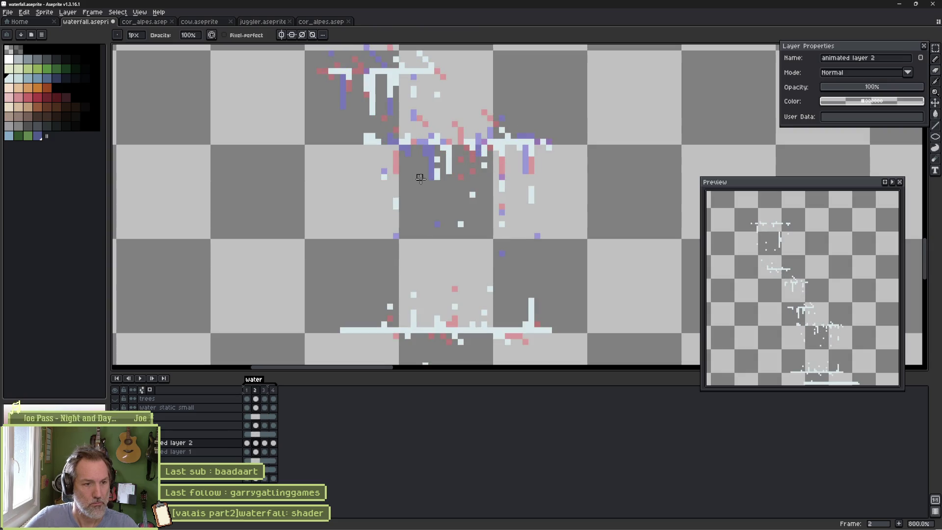
left_click_drag(490, 282, 431, 226)
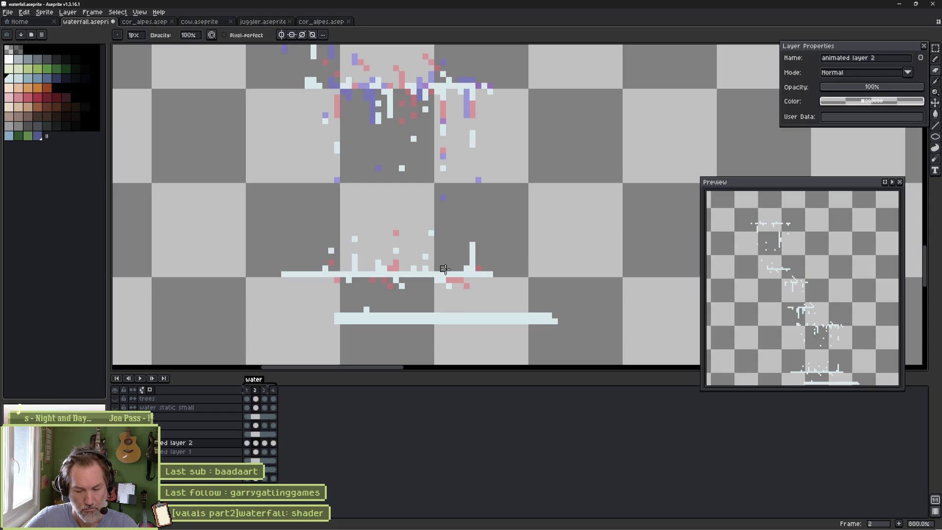
key("b")
key("period")
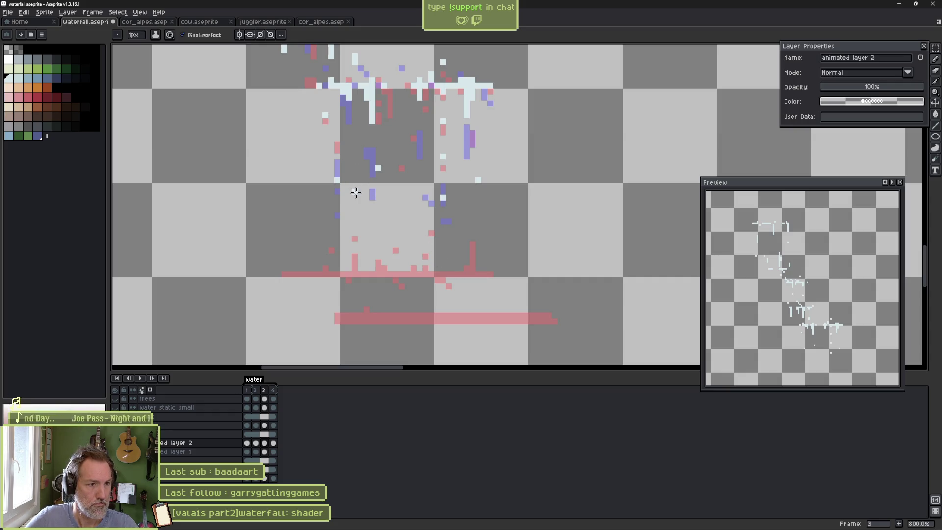
Draw frame 3's white splash line with two diagonal spray streaks, then start frame 4's splash line.
mouse_move(311, 273)
left_mouse_down()
mouse_move(423, 274)
mouse_move(366, 273)
left_mouse_up()
key("e")
key("b")
left_click(445, 274)
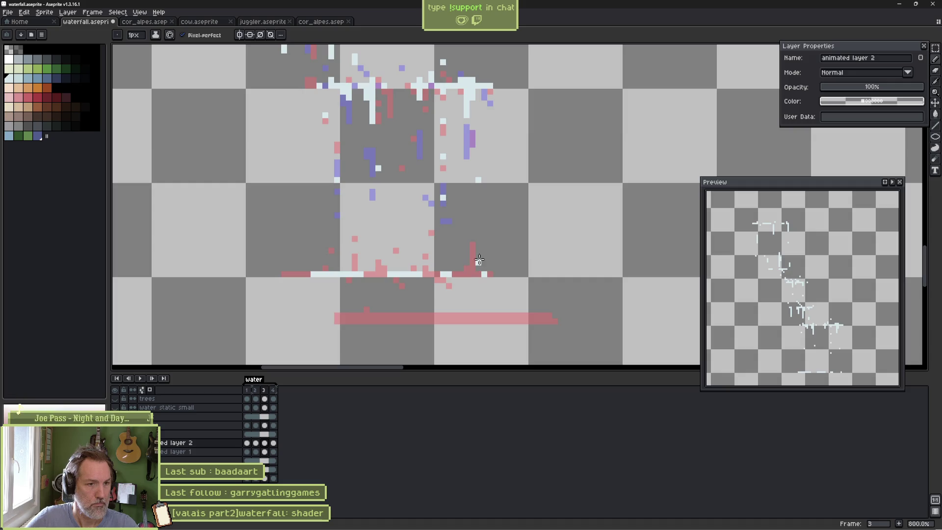
left_click(469, 272)
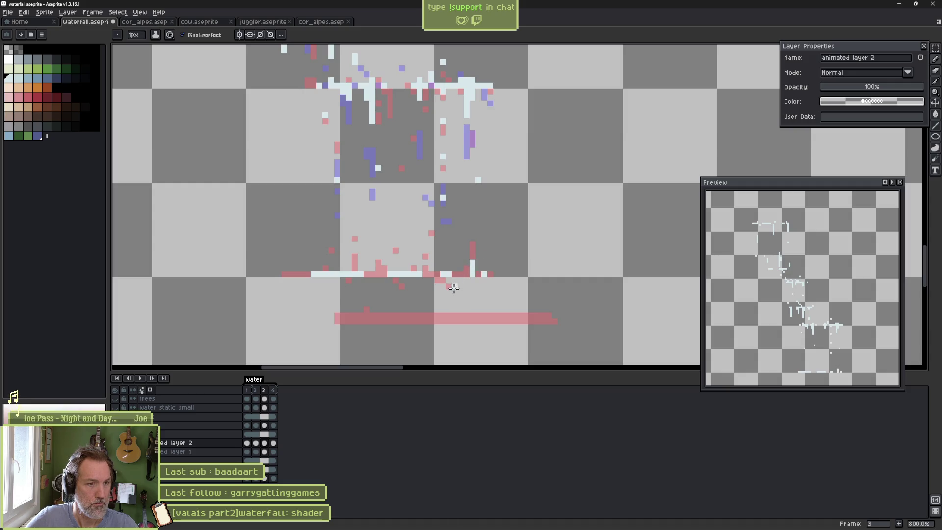
left_click(418, 299, "shift")
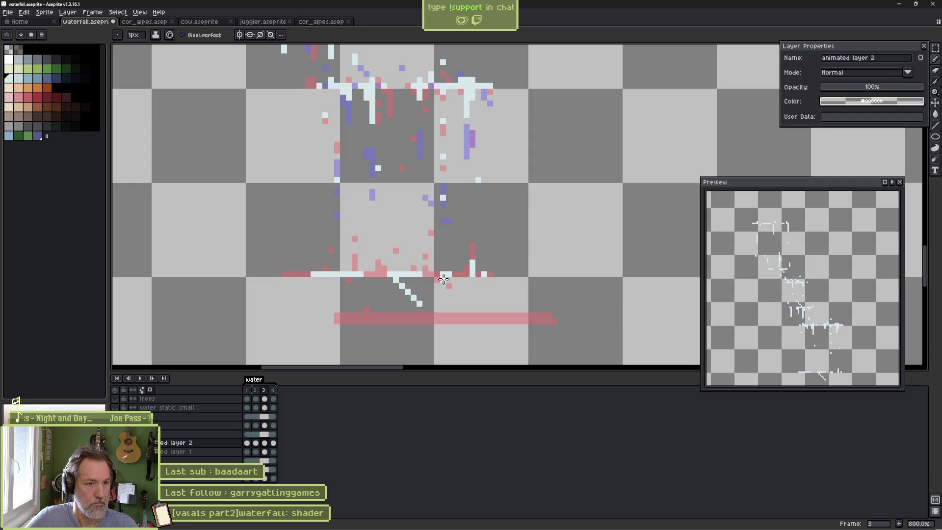
left_click_drag(326, 280, 340, 289)
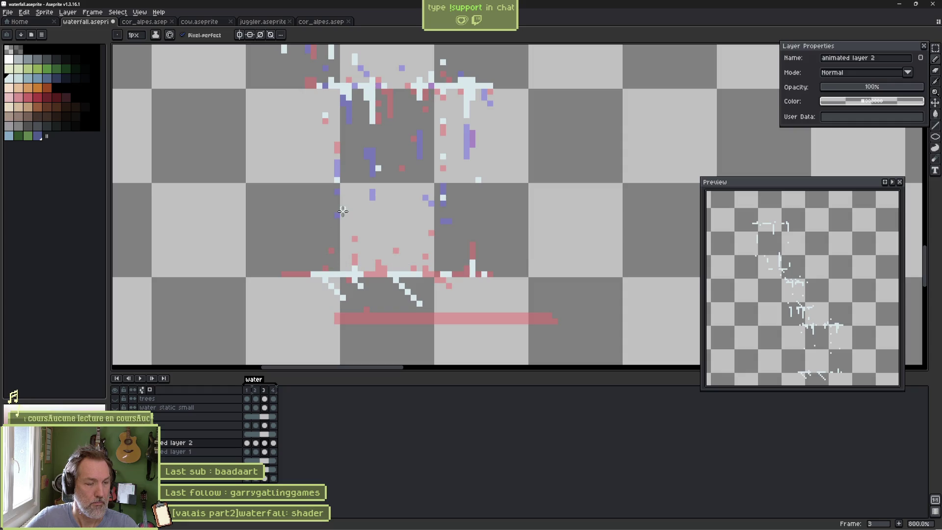
key("Right")
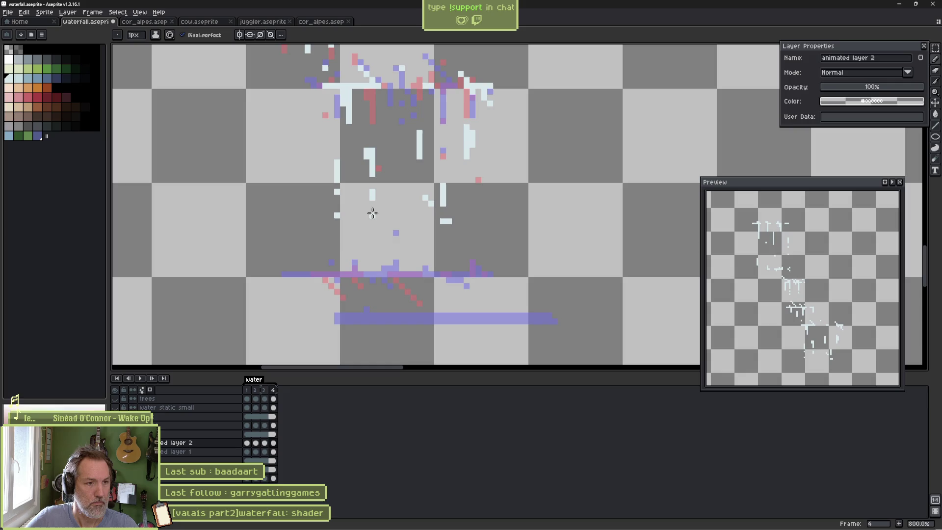
mouse_move(393, 273)
left_mouse_down()
mouse_move(478, 274)
mouse_move(299, 272)
left_mouse_up()
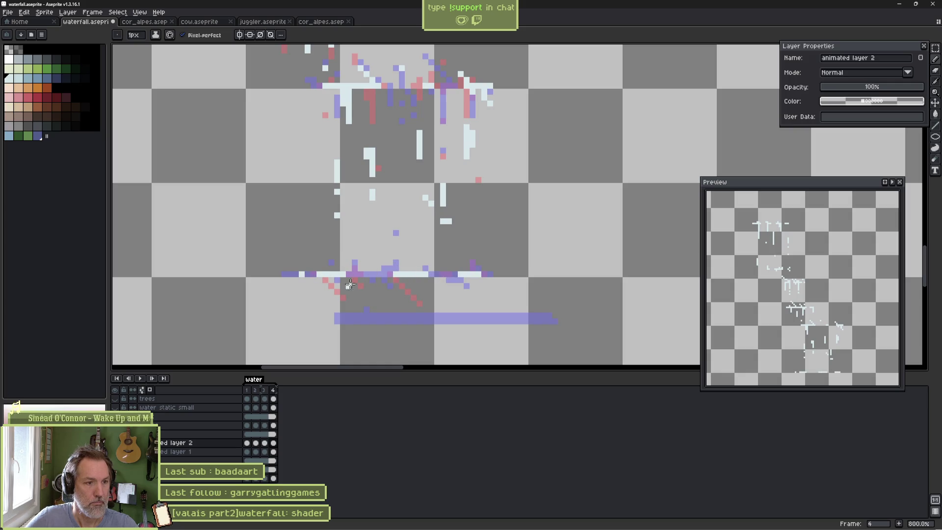
Add spray dots and two diagonal white streaks beneath frame 4's splash line.
left_click(349, 304)
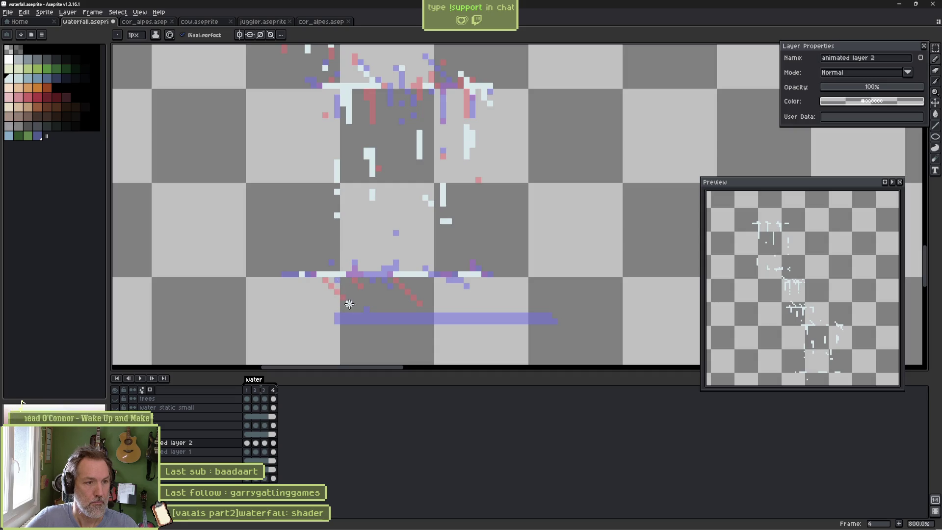
left_click(372, 297)
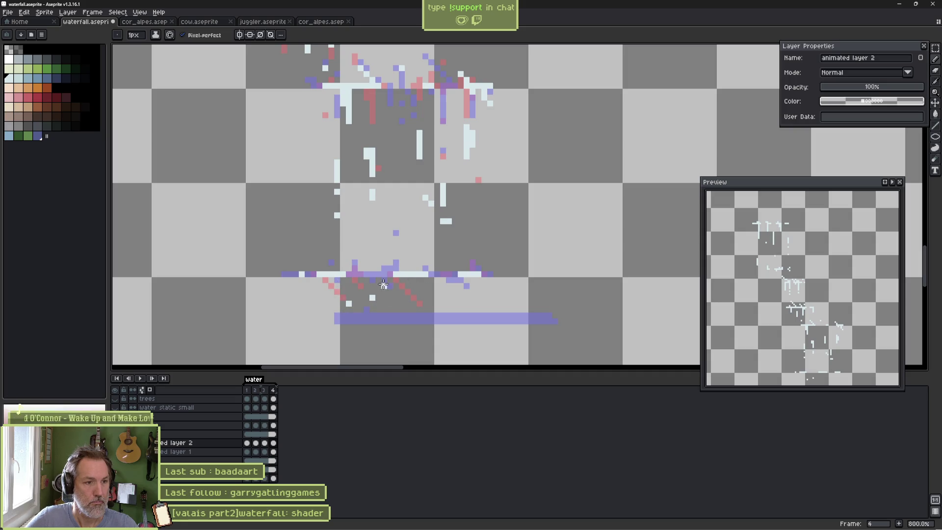
left_click_drag(398, 292, 385, 279)
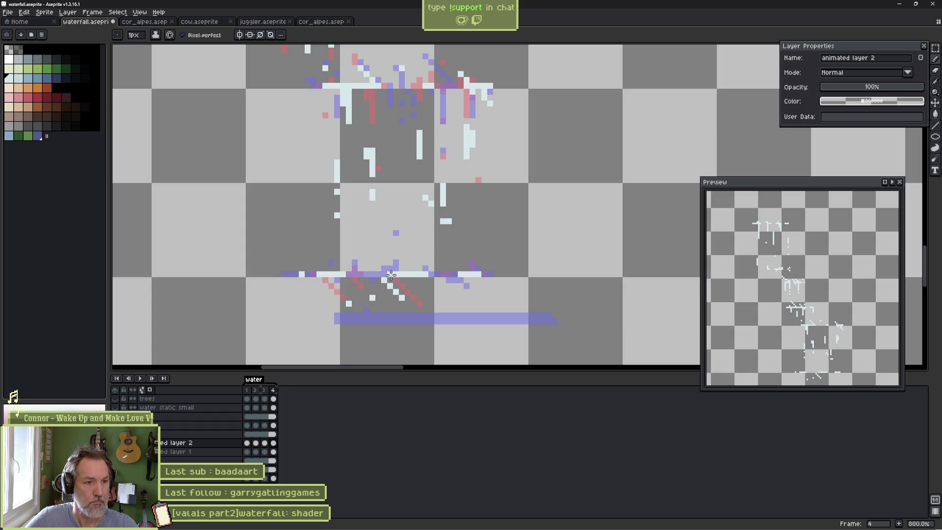
key("e")
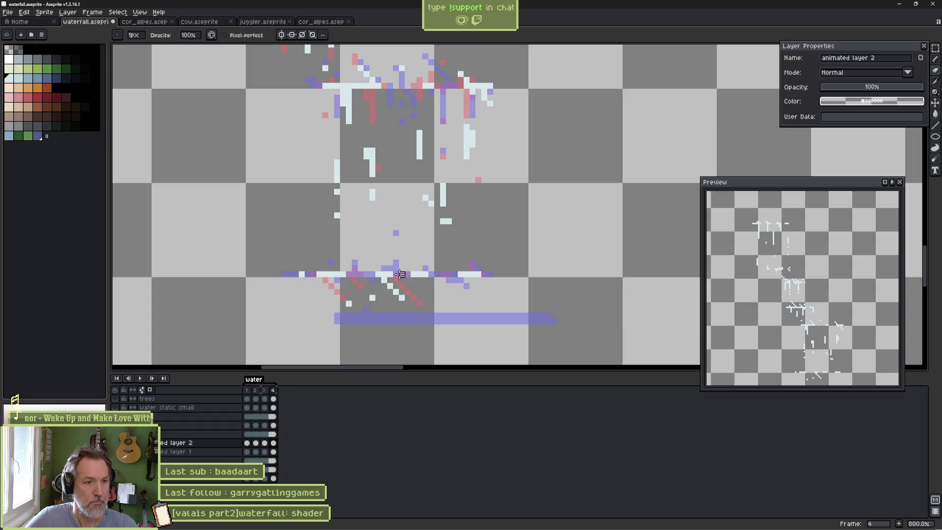
key("b")
left_click_drag(450, 275, 474, 296)
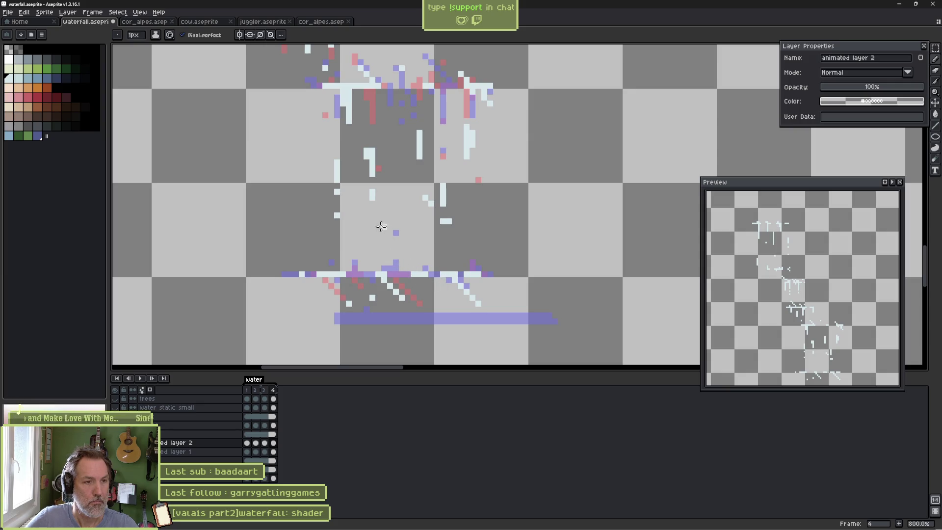
Flip between frames 3 and 4 to compare the splash, then go back to frame 1.
key("comma")
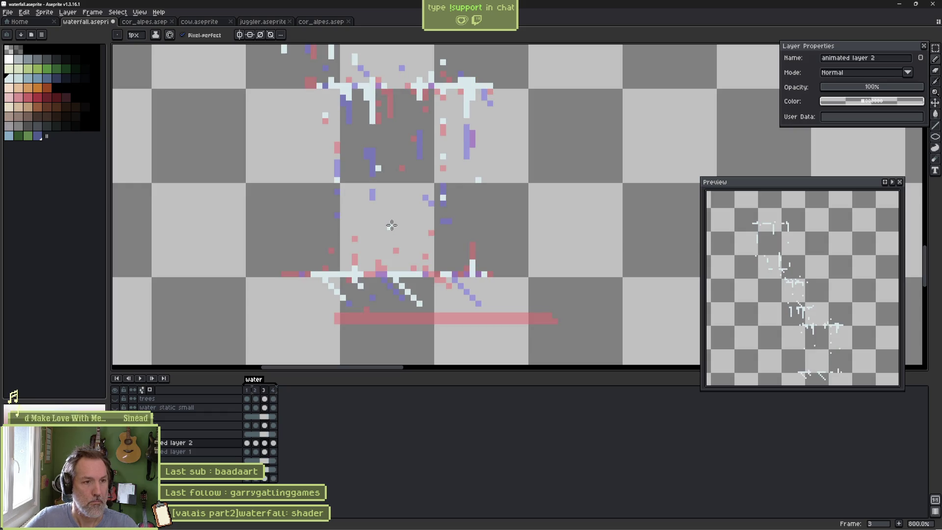
key("period")
key("e")
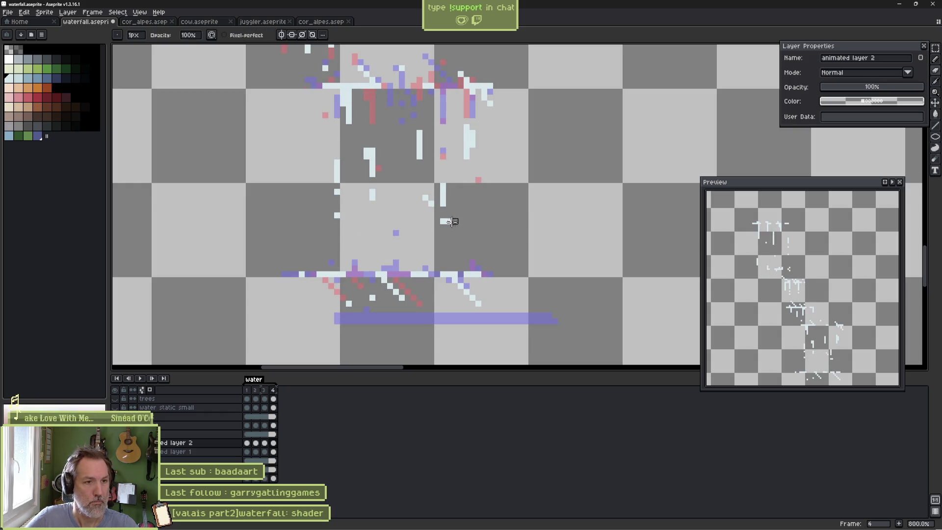
key("comma")
key("period")
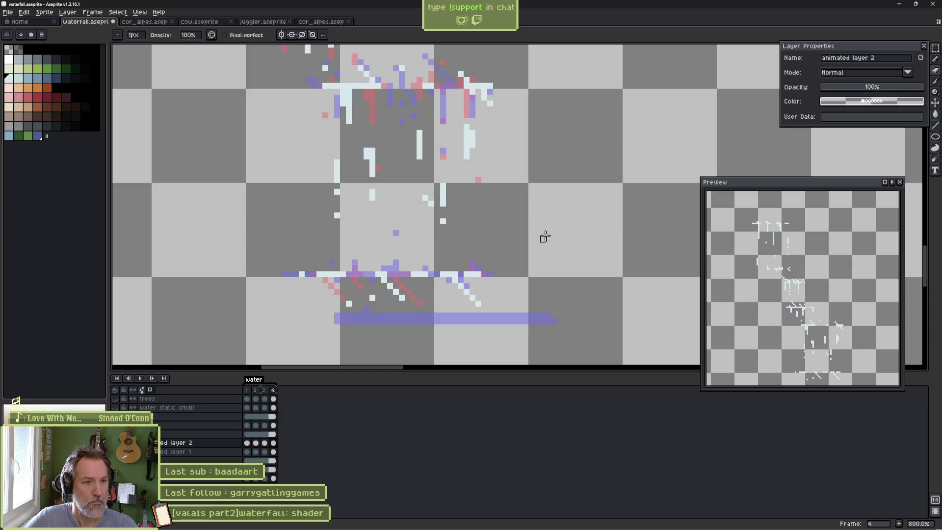
key("comma")
key("period")
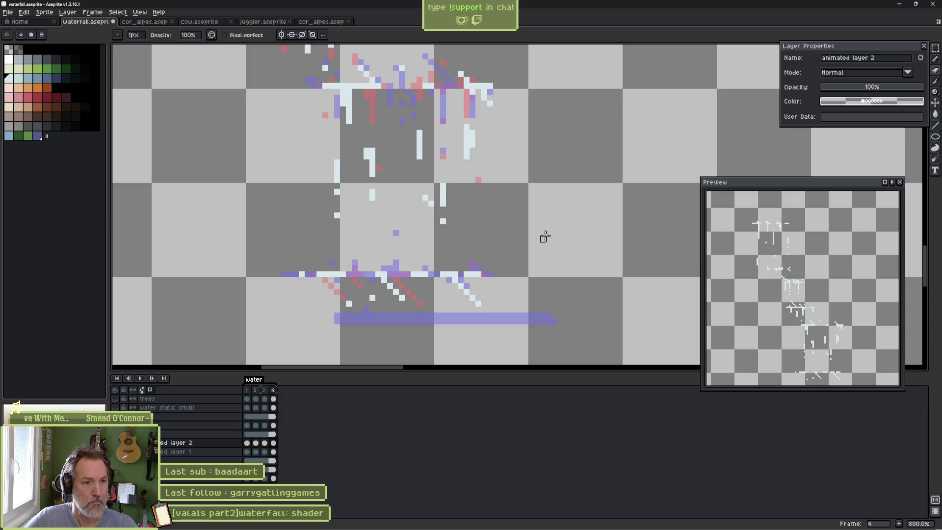
key("period")
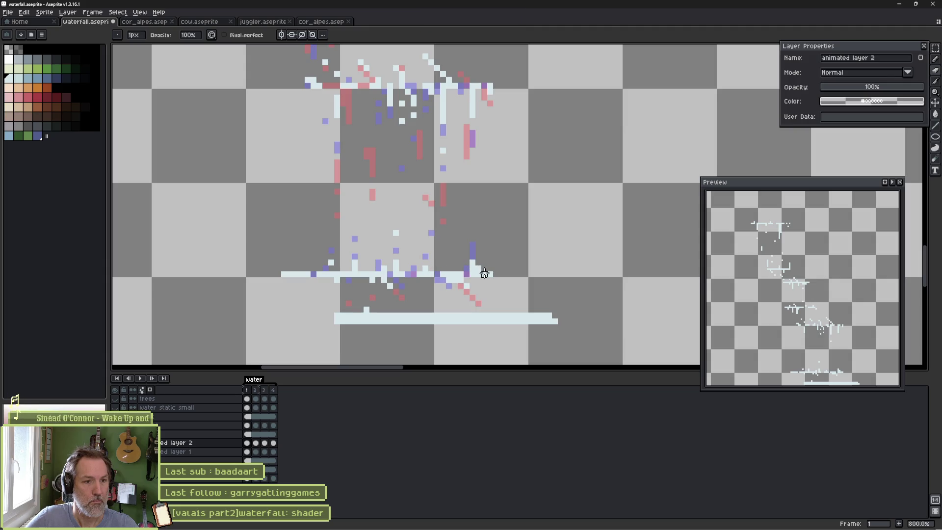
Pan the preview, erase part of frame 2's splash line, and replay the animation.
mouse_move(824, 323)
left_mouse_down()
mouse_move(790, 260)
mouse_move(797, 249)
mouse_move(805, 262)
left_mouse_up()
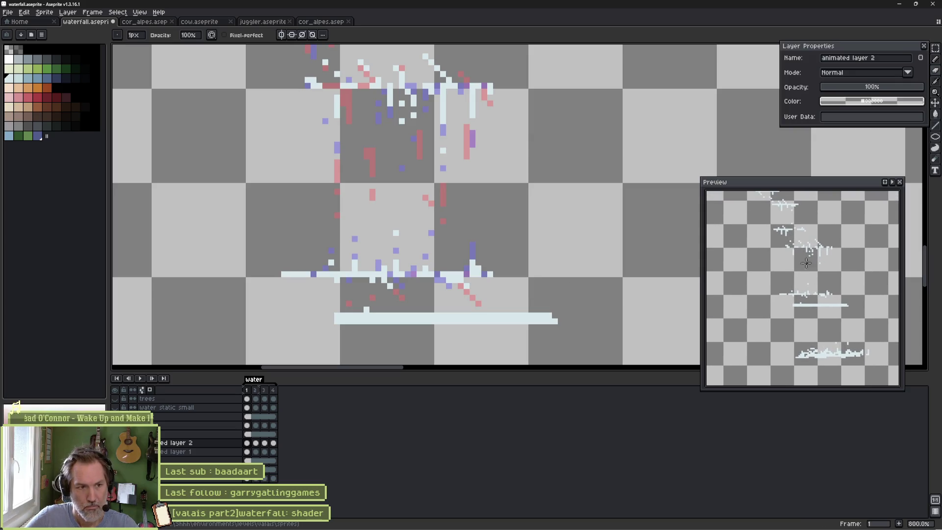
key("Return")
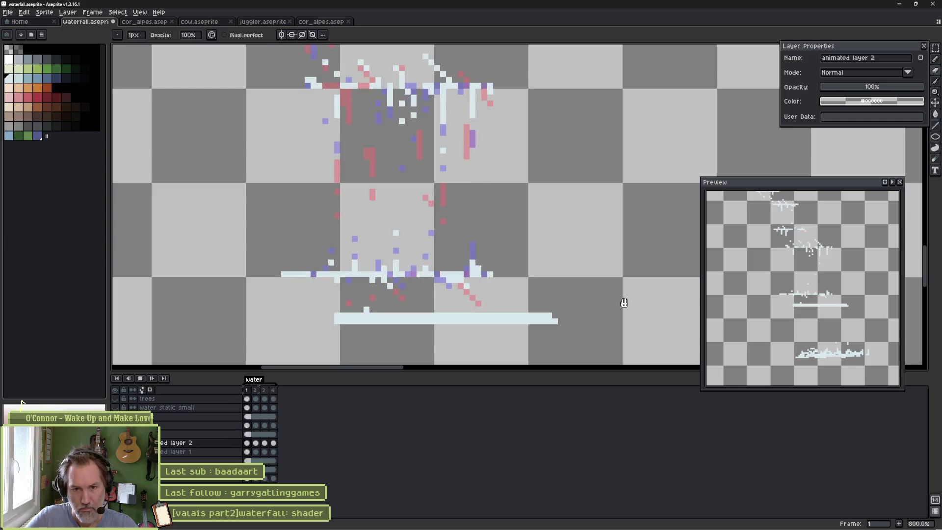
key("Return")
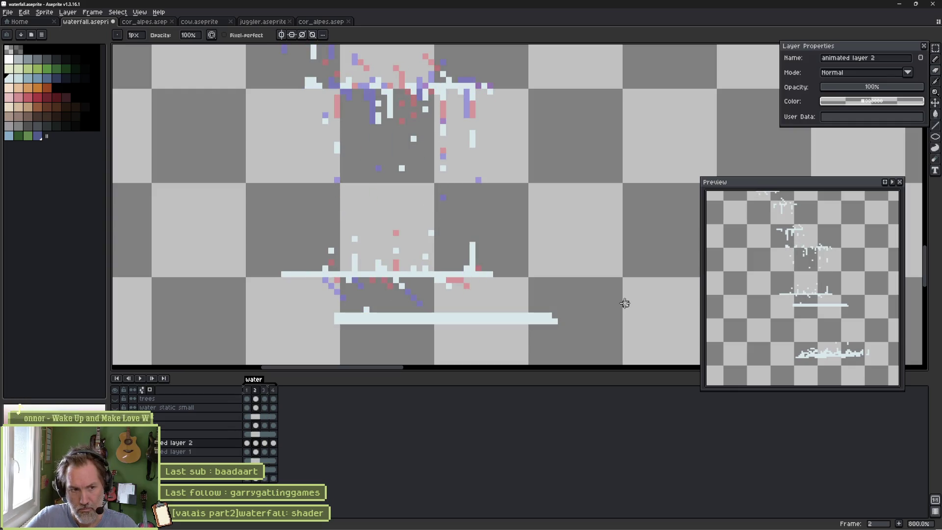
left_click_drag(315, 273, 300, 274)
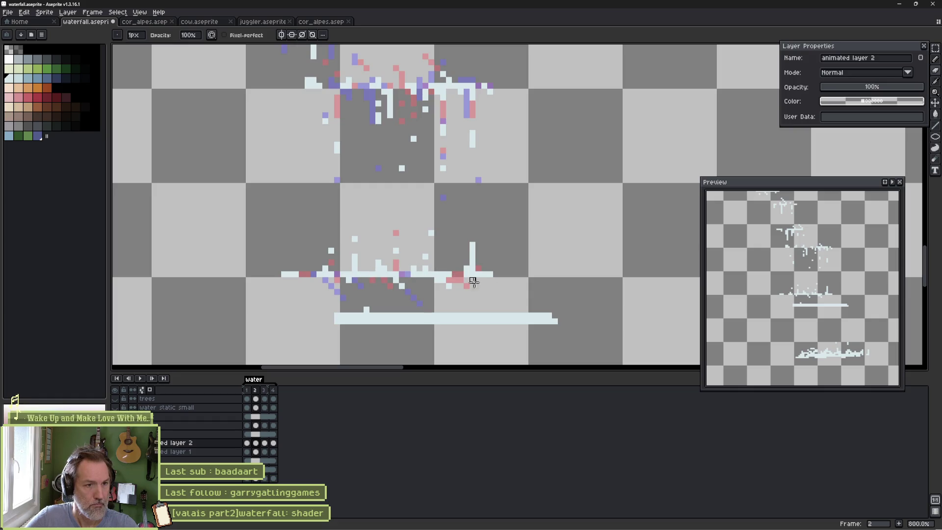
key("Return")
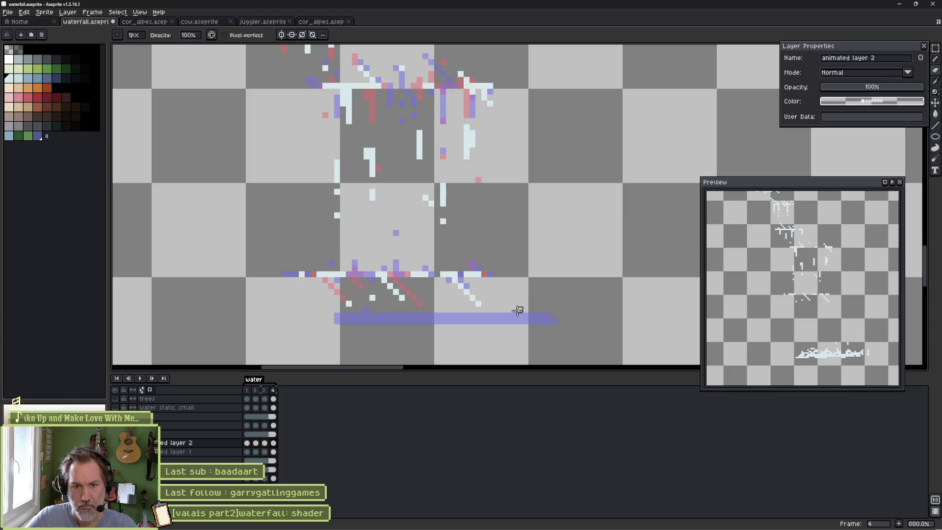
key("Return")
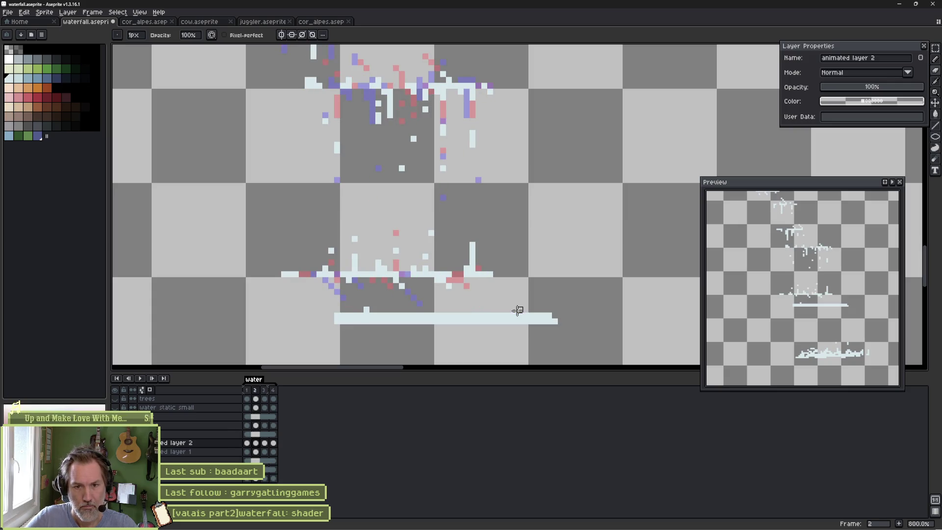
On frame 3, draw a vertical white water streak, preview it, and save the file.
key("Right")
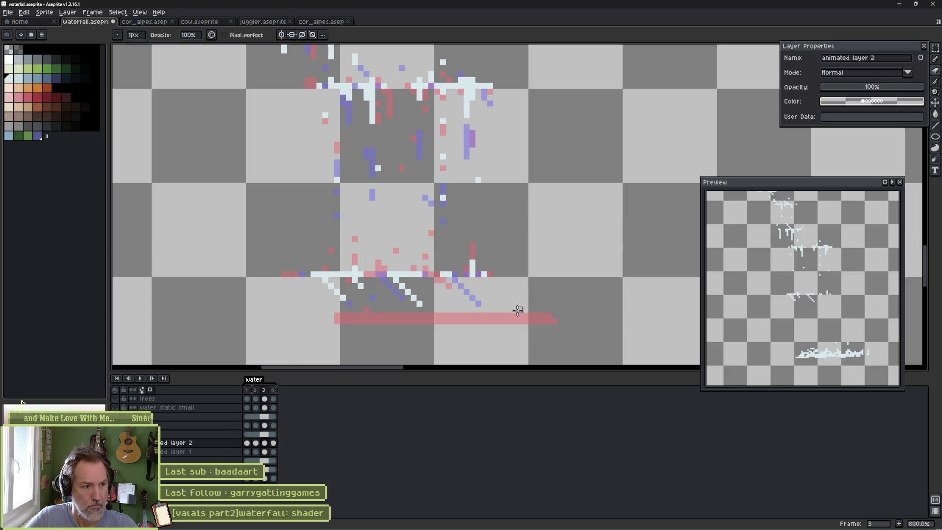
key("b")
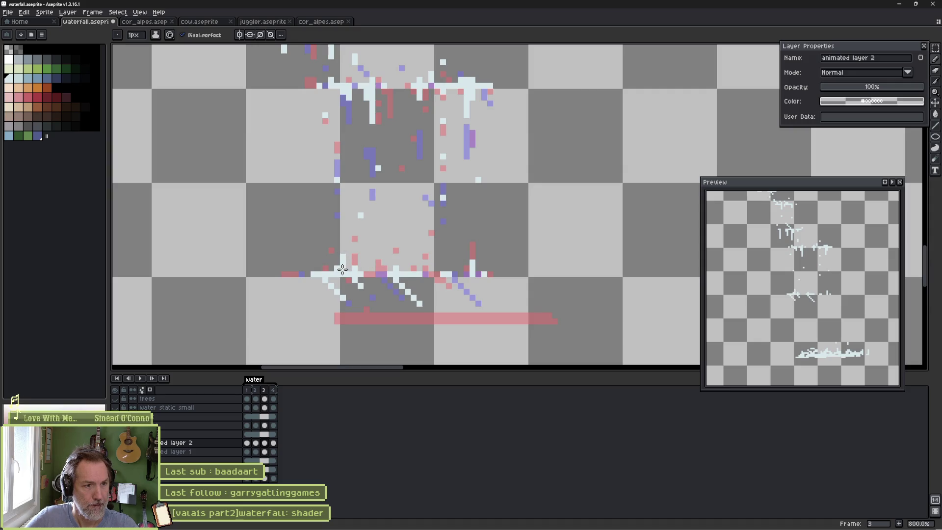
left_click_drag(449, 273, 449, 236)
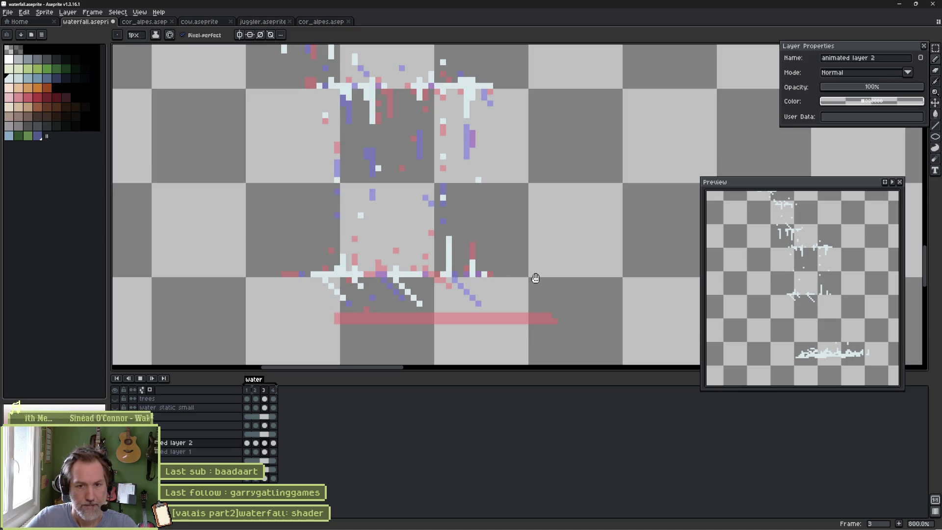
key("Return")
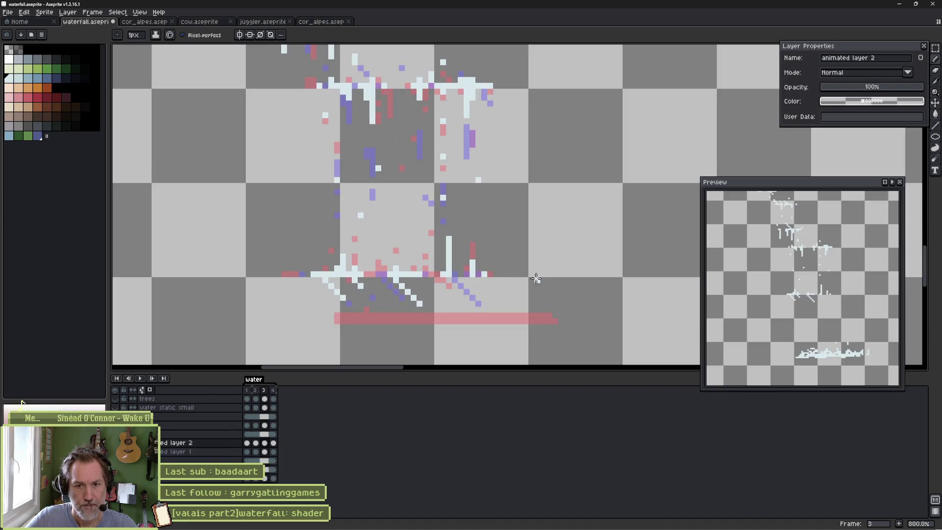
key("ctrl+s")
key("Left")
key("Left")
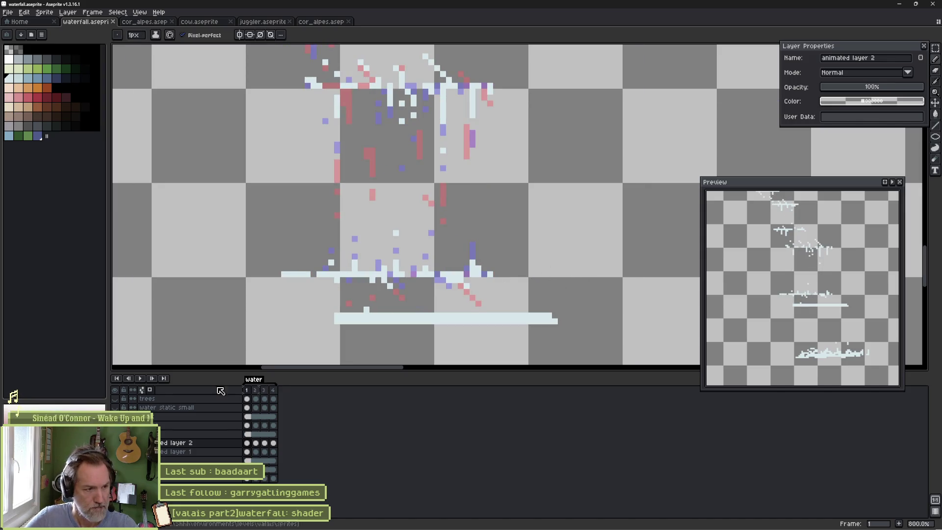
Draw a light straight line along the splash bar with the Line tool and step through frames.
left_click(114, 443, "alt")
left_click(114, 442, "alt")
key("l")
mouse_move(336, 319)
left_mouse_down()
mouse_move(568, 320)
mouse_move(361, 312)
left_mouse_up()
key("Right")
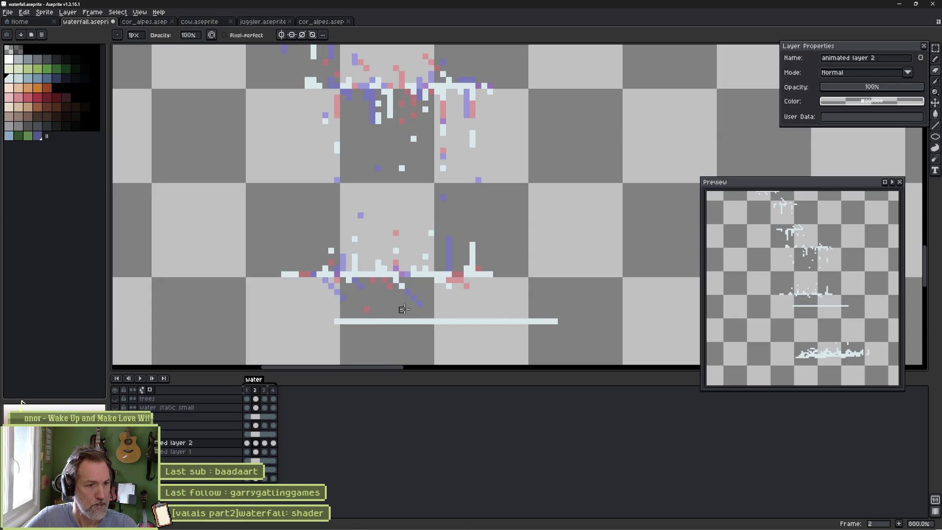
key("Right")
key("Left")
key("Left")
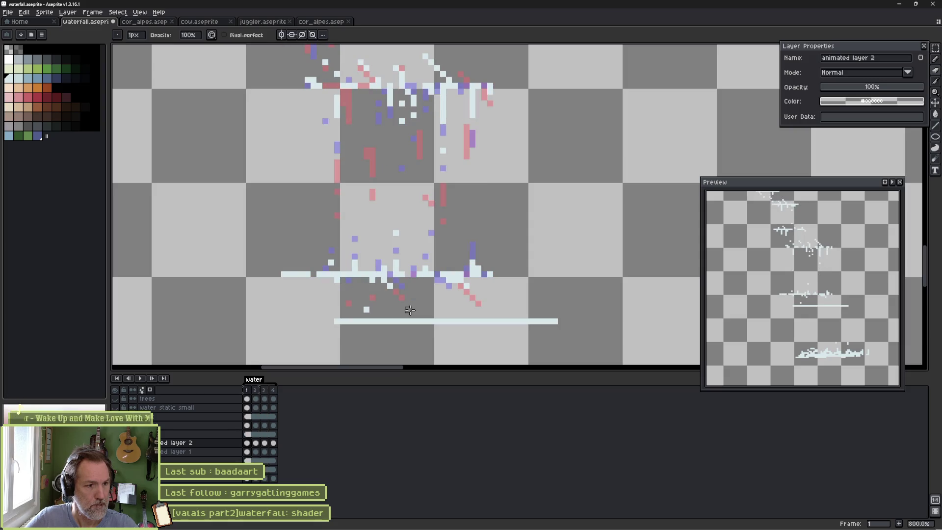
Dot six purple accents along frame 1's splash line and place a white droplet below it.
key("b")
scroll(398, 277, "down", 2)
key("e")
left_click(380, 265)
left_click(483, 265)
left_click(504, 265)
left_click(433, 265)
left_click(418, 264)
left_click(345, 264)
key("b")
left_click(362, 258)
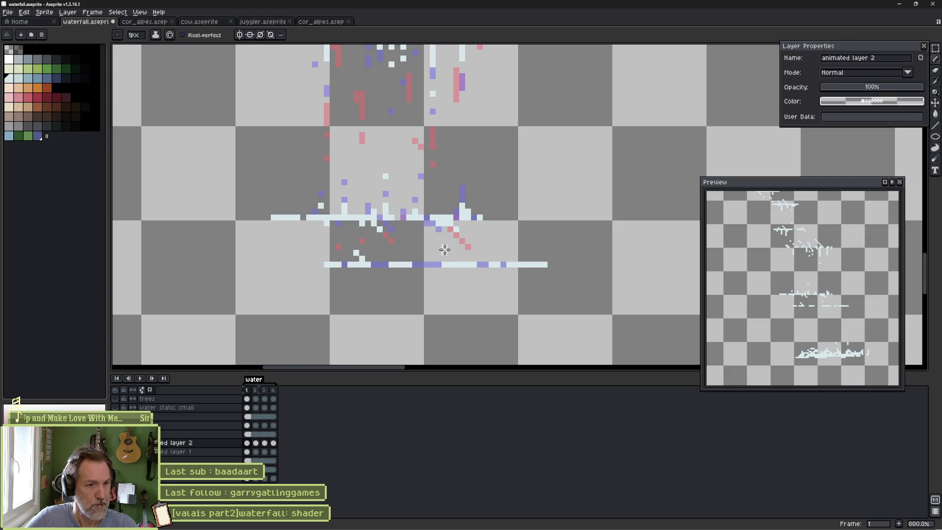
Add white drips and a droplet under frame 2's bar, then a short white streak in frame 1.
key("Right")
left_click(457, 257)
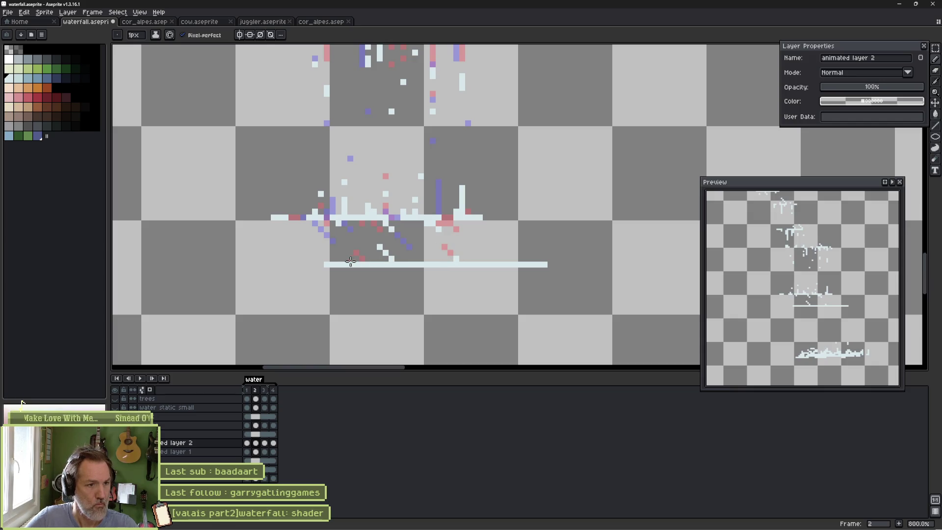
mouse_move(350, 269)
left_mouse_down()
mouse_move(351, 301)
mouse_move(372, 285)
left_mouse_up()
left_click_drag(444, 275, 447, 297)
left_click(473, 311)
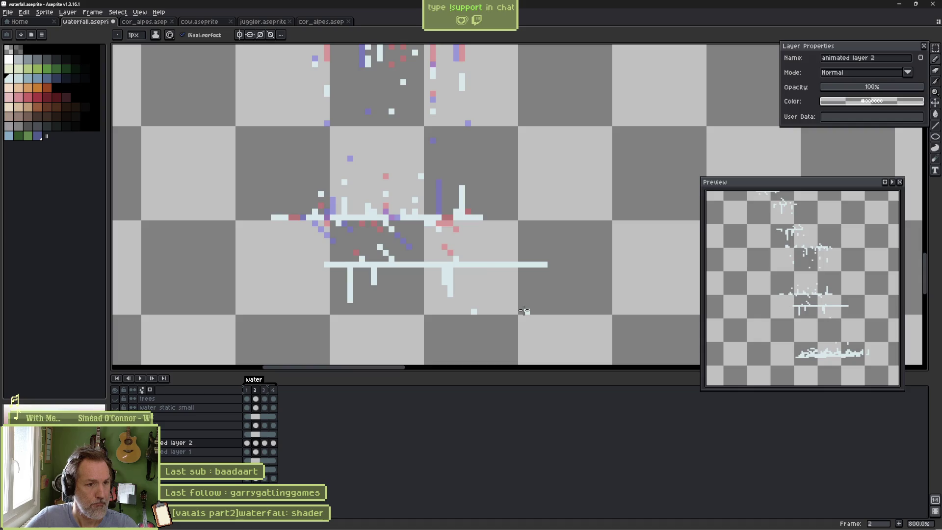
key("comma")
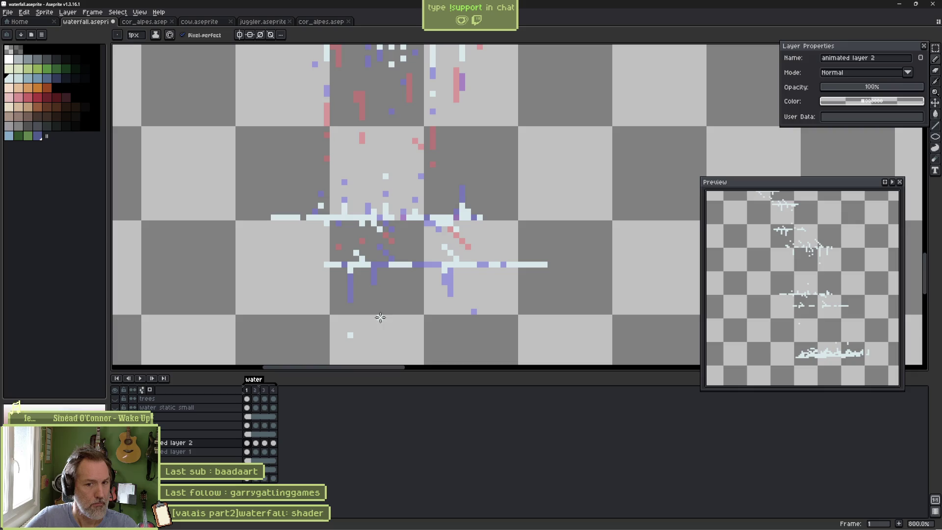
mouse_move(452, 314)
left_mouse_down()
mouse_move(436, 132)
mouse_move(442, 163)
left_mouse_up()
left_click_drag(336, 194, 336, 217)
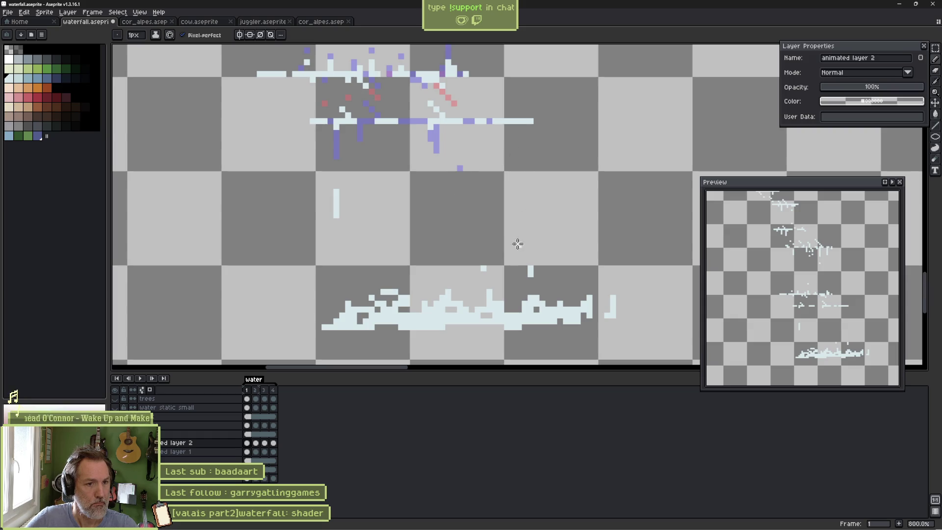
Draw a light-blue streak on frame 2, then white streaks and a water pixel on frame 3.
key("Right")
left_click_drag(337, 280, 337, 305)
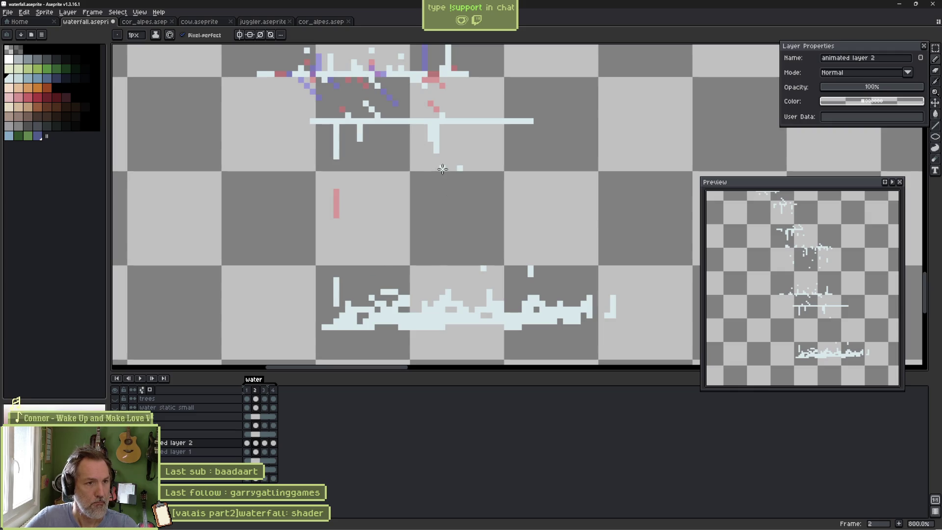
key("Right")
left_click_drag(431, 192, 436, 240)
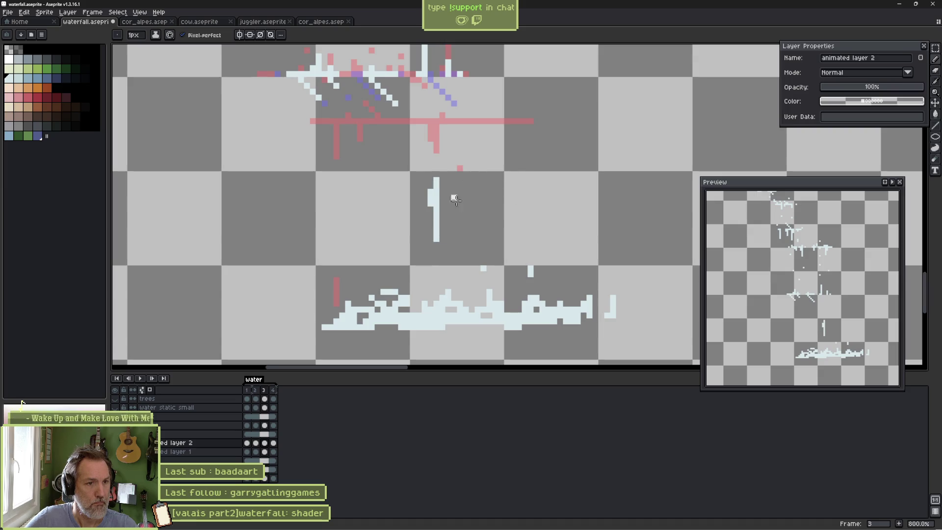
left_click(460, 244)
mouse_move(358, 172)
left_mouse_down()
mouse_move(359, 206)
mouse_move(336, 253)
left_mouse_up()
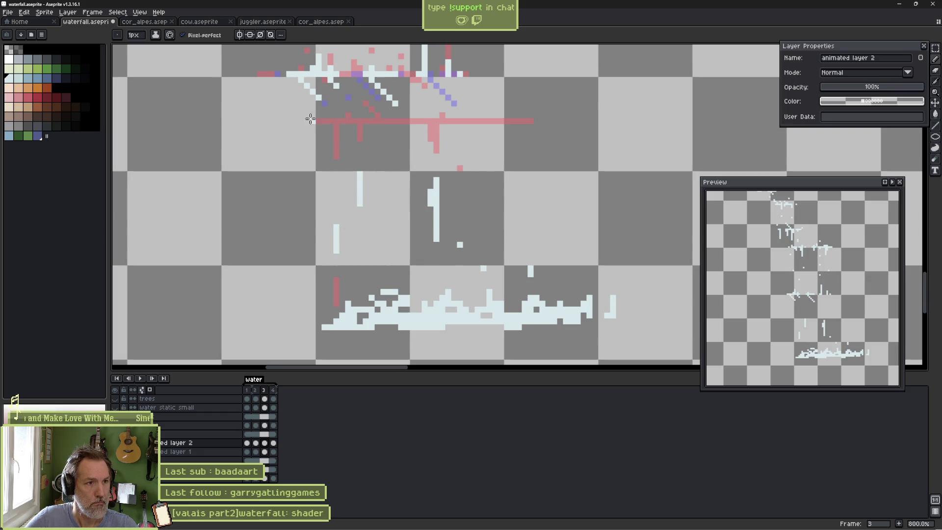
Add a long white ledge line with diagonal spray strokes and a streak below it on frame 3.
left_click_drag(312, 122, 525, 120)
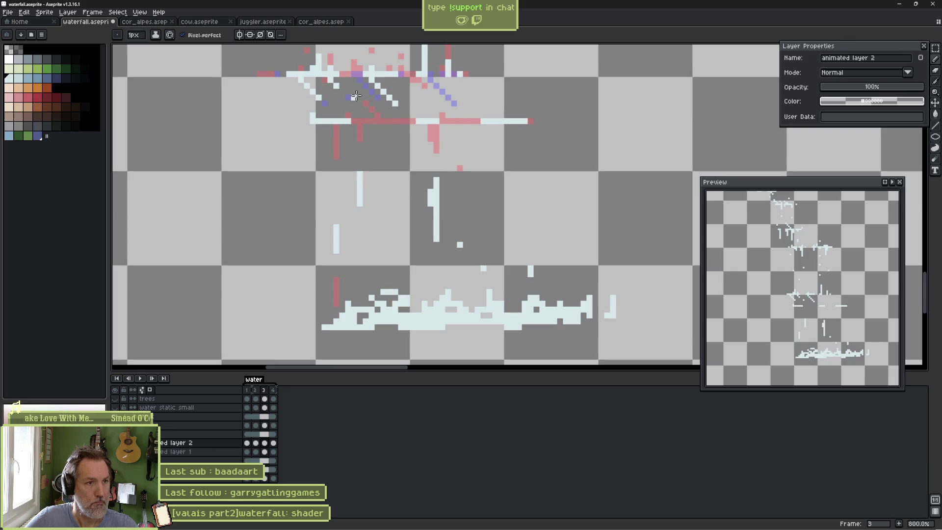
left_click_drag(359, 103, 379, 121)
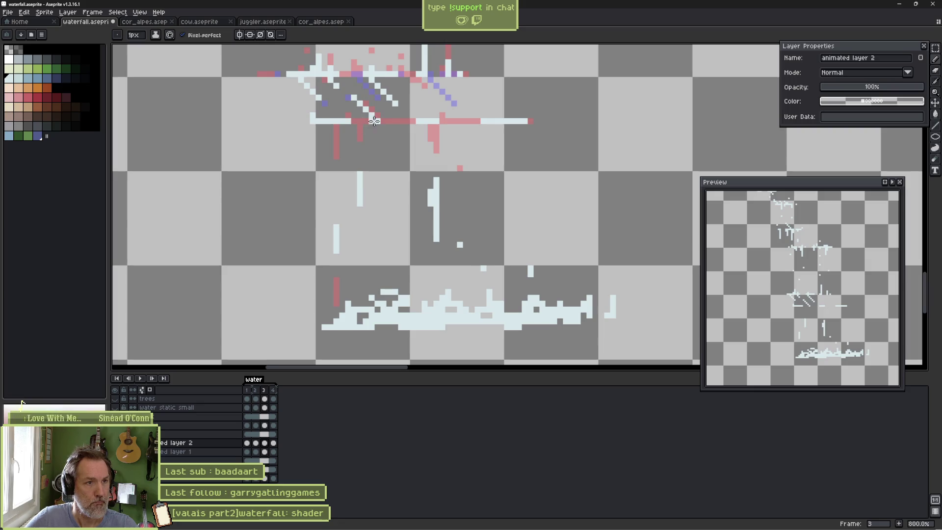
left_click_drag(379, 121, 384, 151)
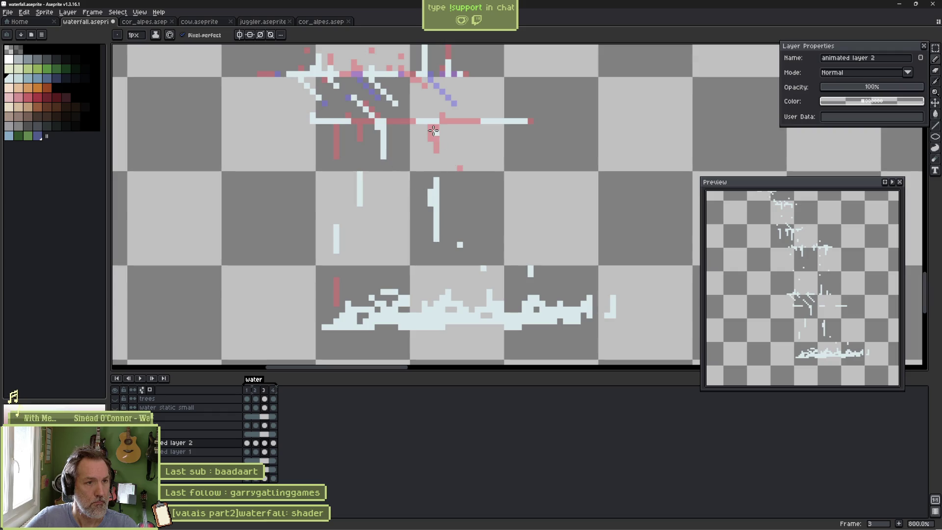
left_click_drag(499, 116, 467, 101)
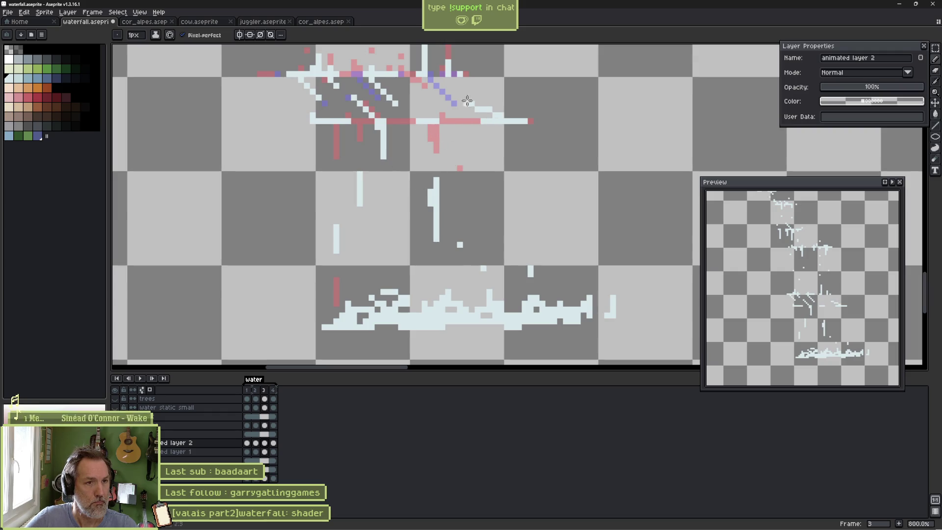
Preview the animation playback, then step through the frames to frame 4.
key("Return")
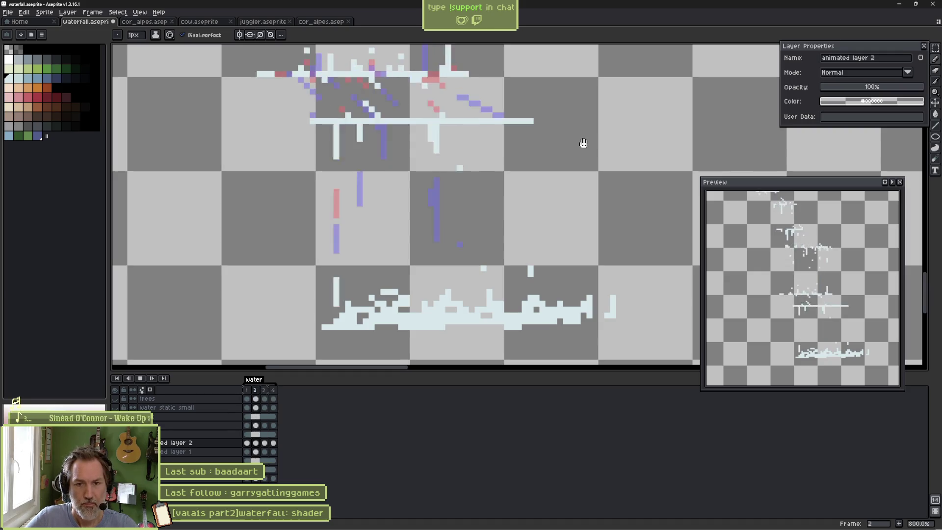
key("Return")
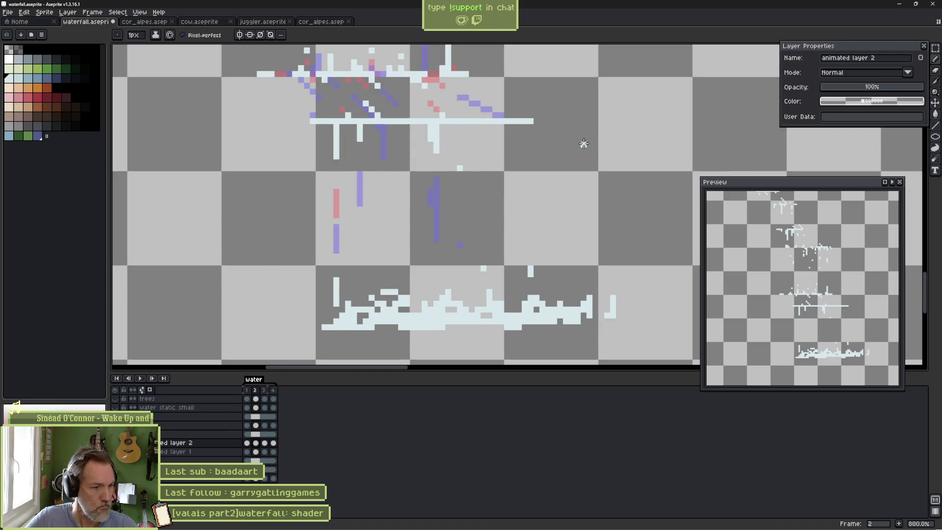
key("Left")
key("Right")
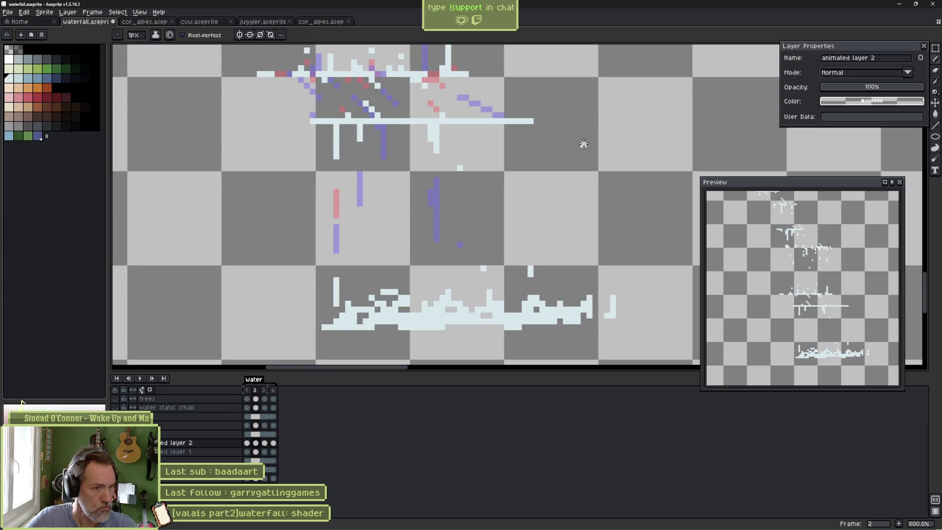
key("Right")
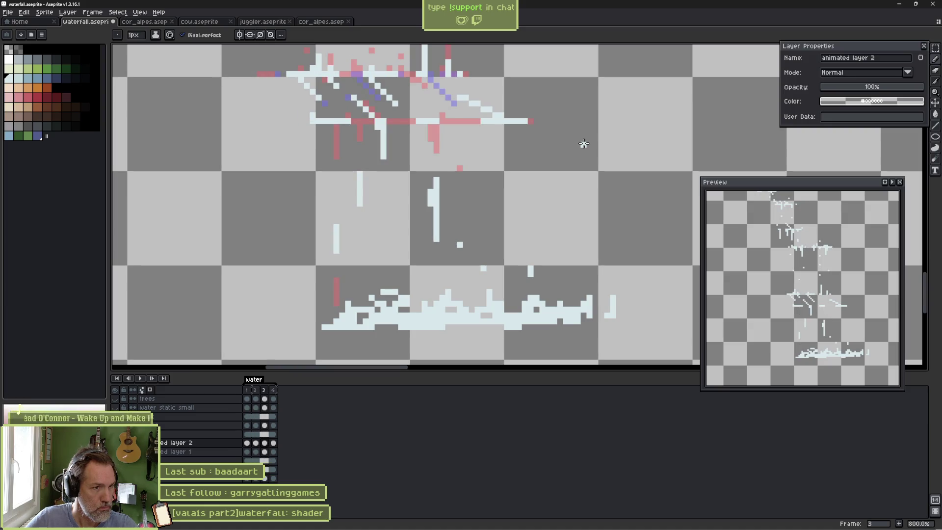
key("Right")
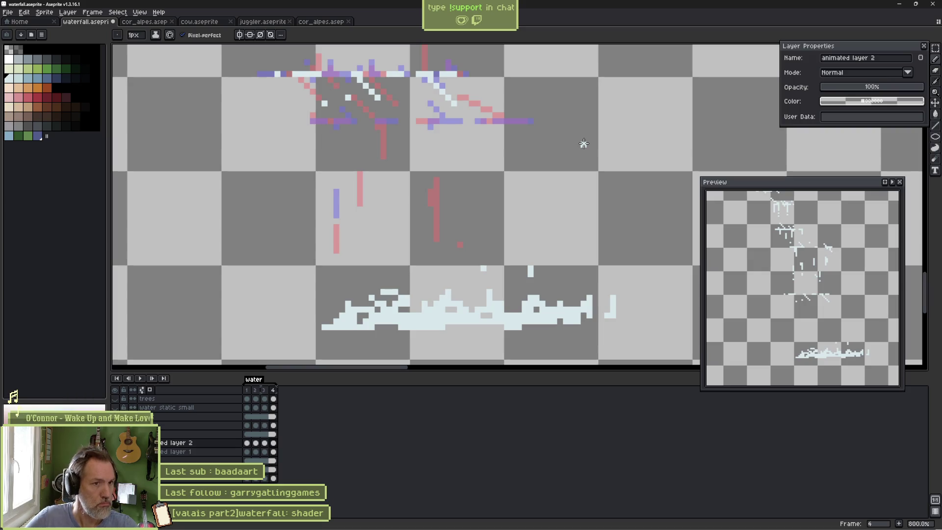
On frame 4, draw a white T-shaped streak plus light-blue streaks, ledge line and spray stroke.
mouse_move(493, 121)
left_mouse_down()
mouse_move(521, 121)
mouse_move(507, 158)
left_mouse_up()
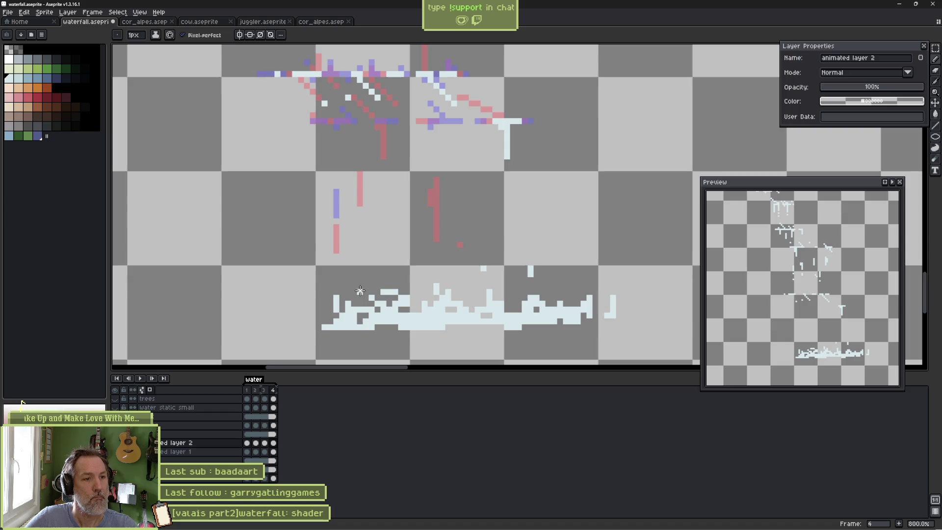
left_click_drag(384, 127, 384, 198)
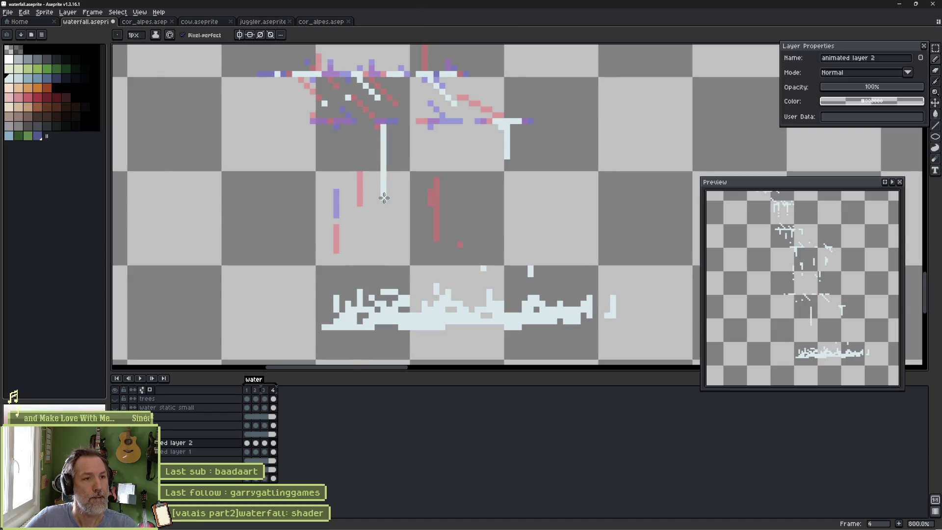
left_click_drag(378, 144, 379, 182)
left_click_drag(366, 123, 396, 122)
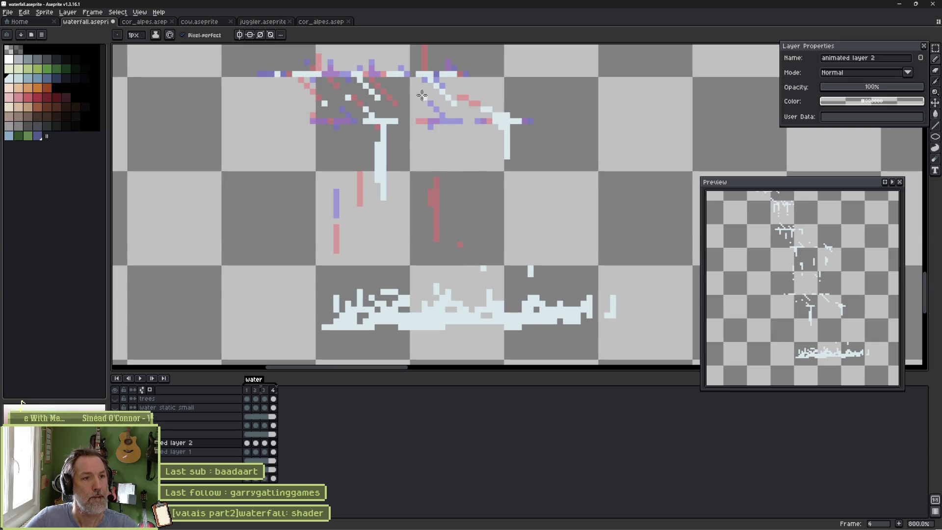
mouse_move(417, 91)
left_mouse_down()
mouse_move(452, 127)
mouse_move(457, 165)
left_mouse_up()
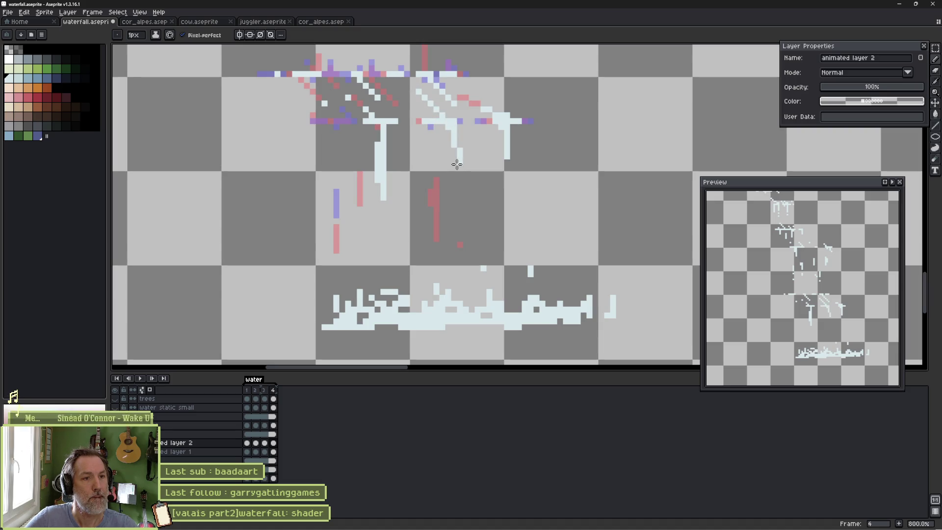
Undo the spray stroke, extend the light-blue ledge leftward and add a streak beneath it.
key("ctrl+z")
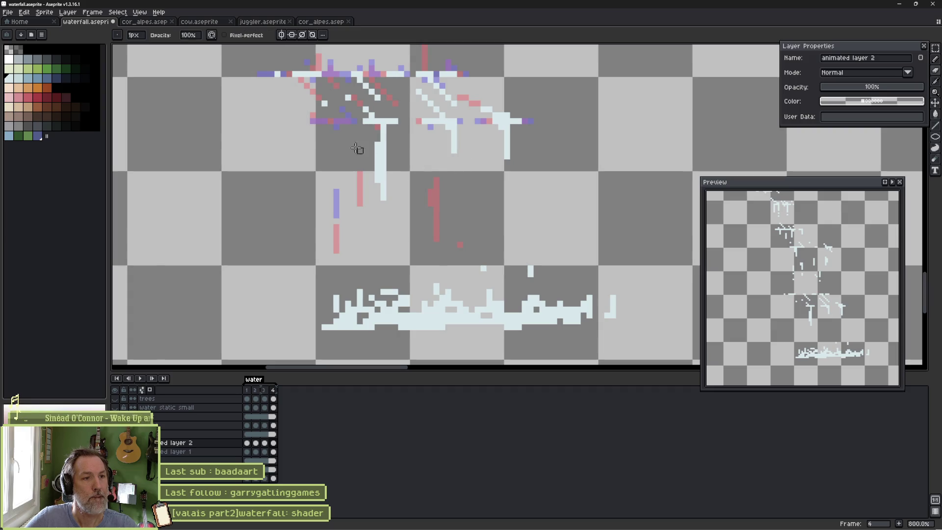
left_click_drag(316, 120, 340, 119)
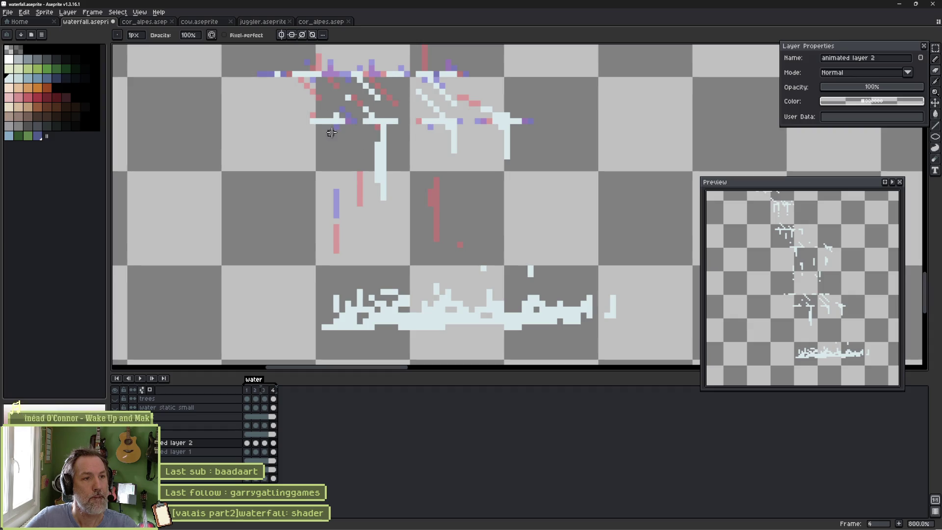
left_click_drag(334, 129, 338, 159)
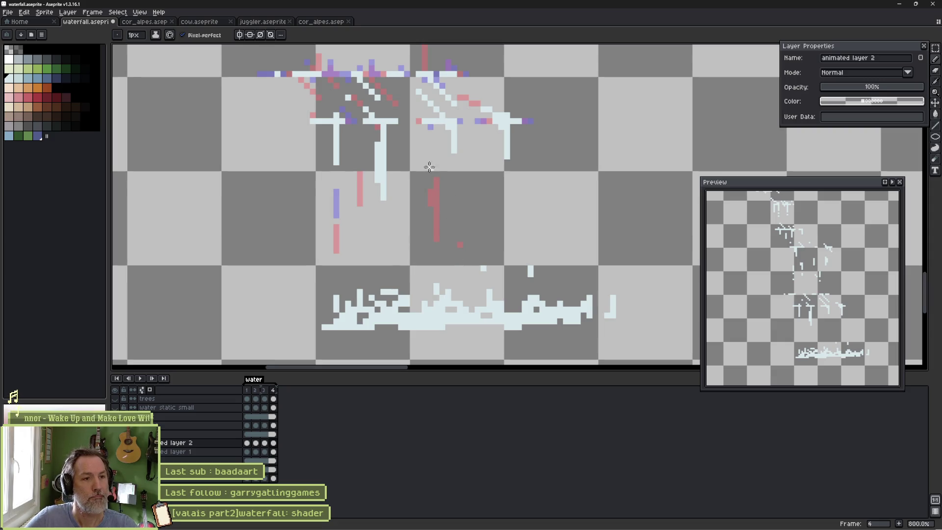
key("Right")
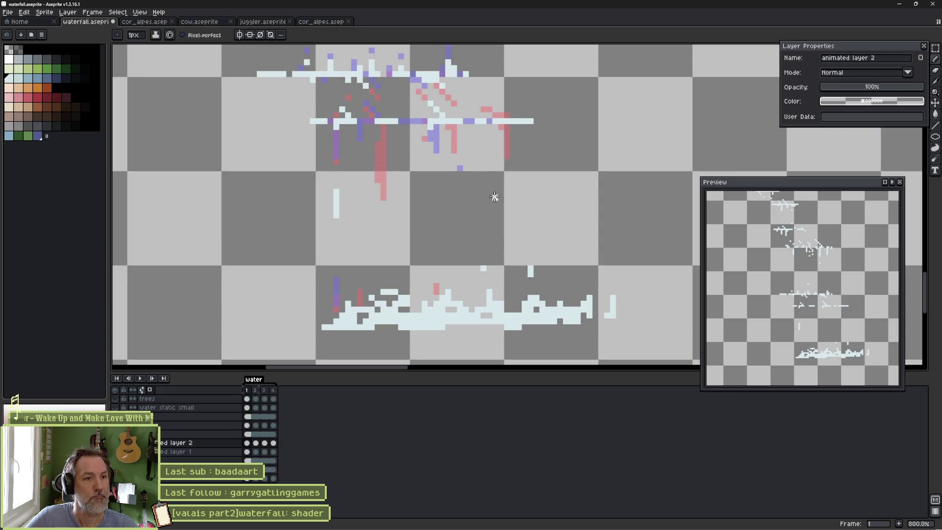
Add white falling-water streaks, a spray pixel and a diagonal ledge line to frame 1.
left_click(425, 198)
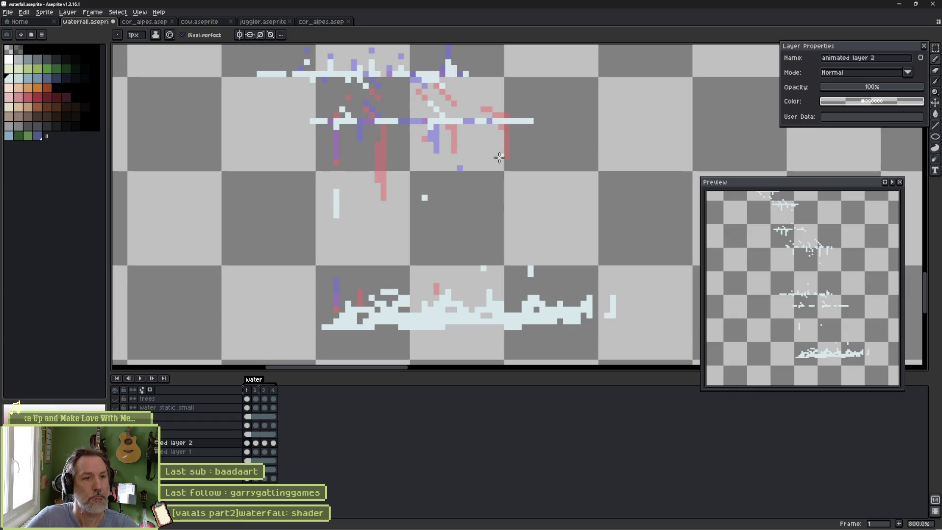
left_click_drag(507, 127, 508, 194)
left_click_drag(500, 147, 504, 165)
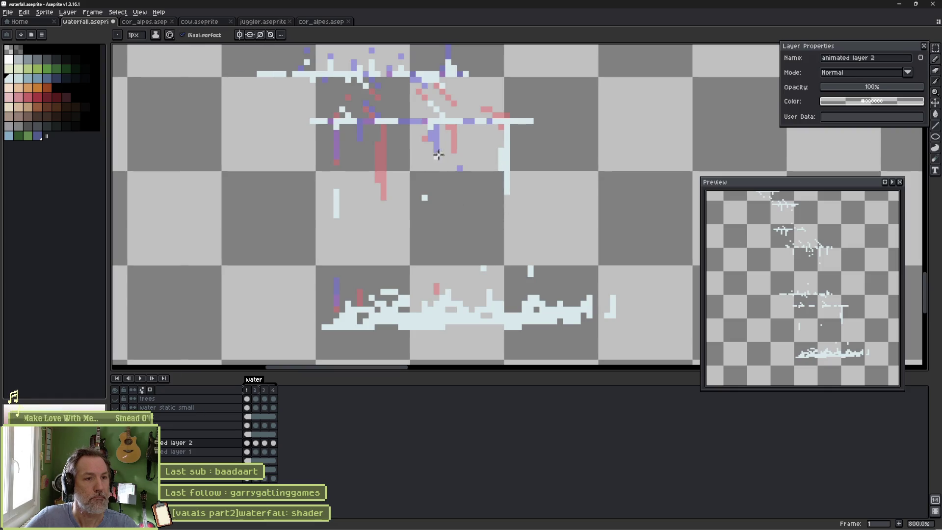
left_click_drag(453, 128, 454, 158)
left_click_drag(449, 125, 448, 147)
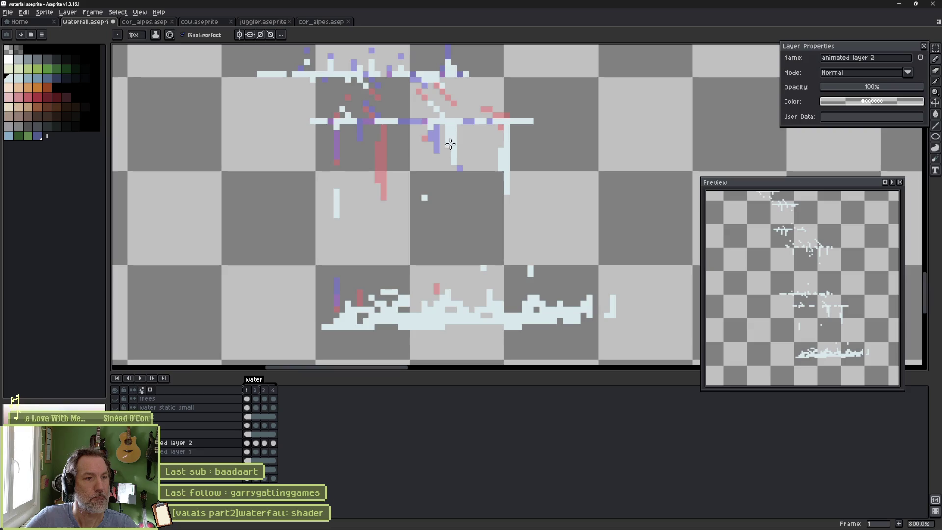
left_click_drag(472, 98, 508, 119)
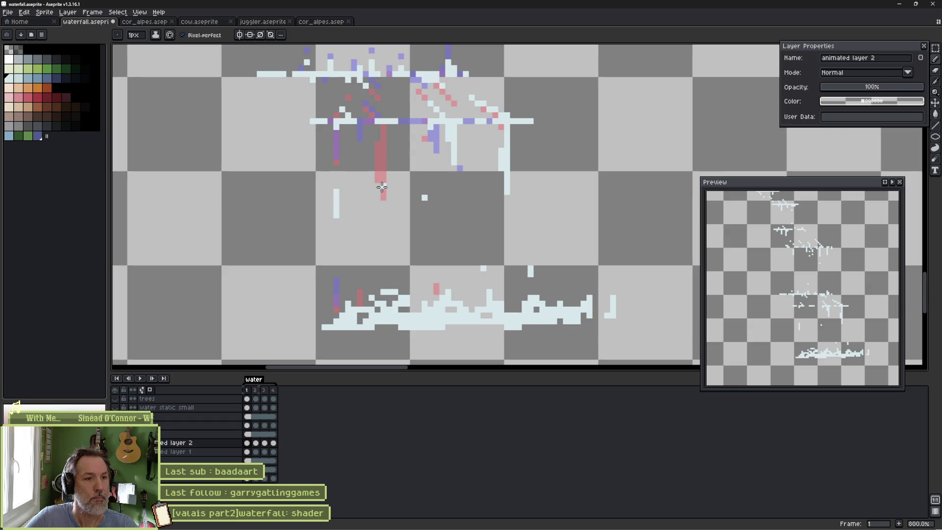
Compare frames 1 and 2, then play and stop the water animation.
key("Right")
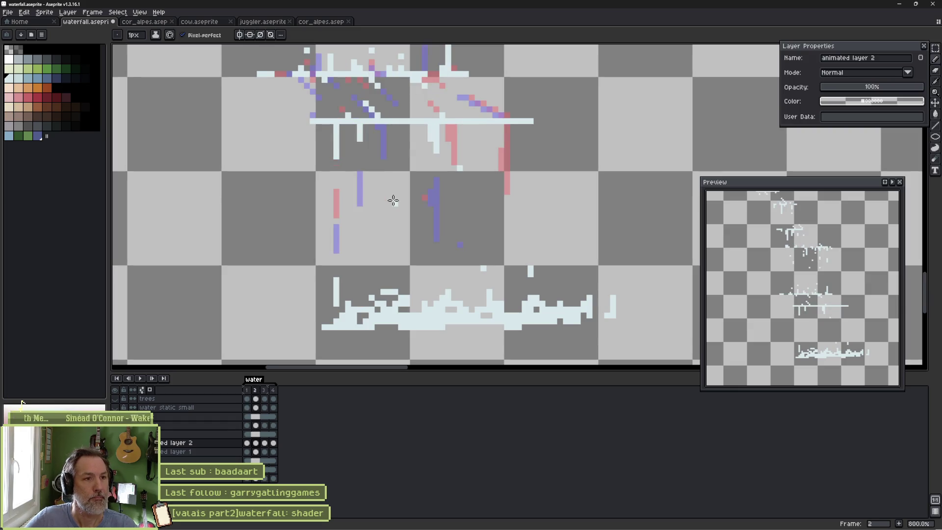
key("Left")
key("Return")
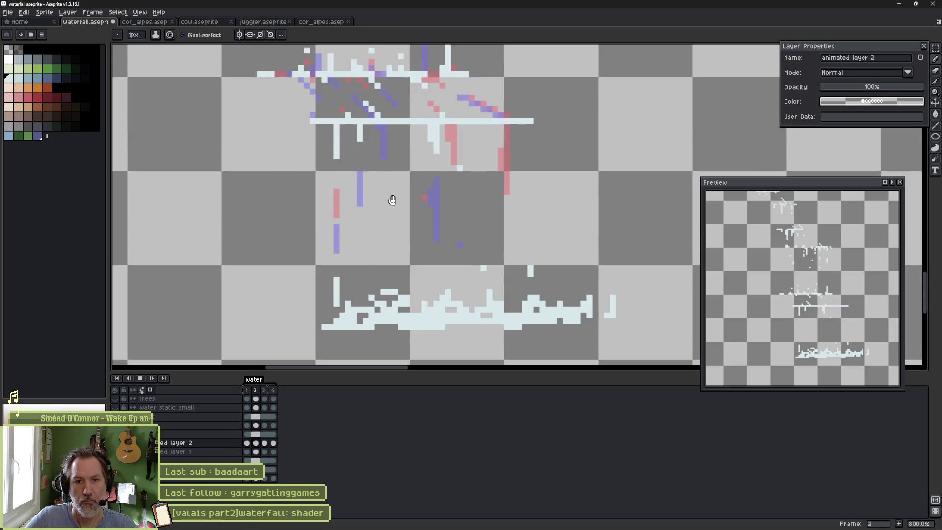
key("Return")
Run the scene in Godot with F6 to watch the waterfall in-game, stop it, and return to Aseprite.
key("v")
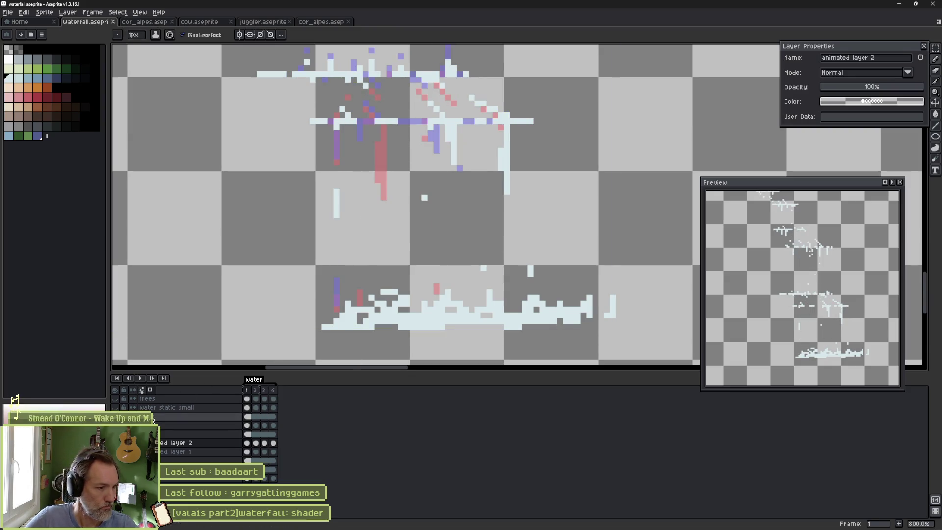
key("b")
key("alt+Tab")
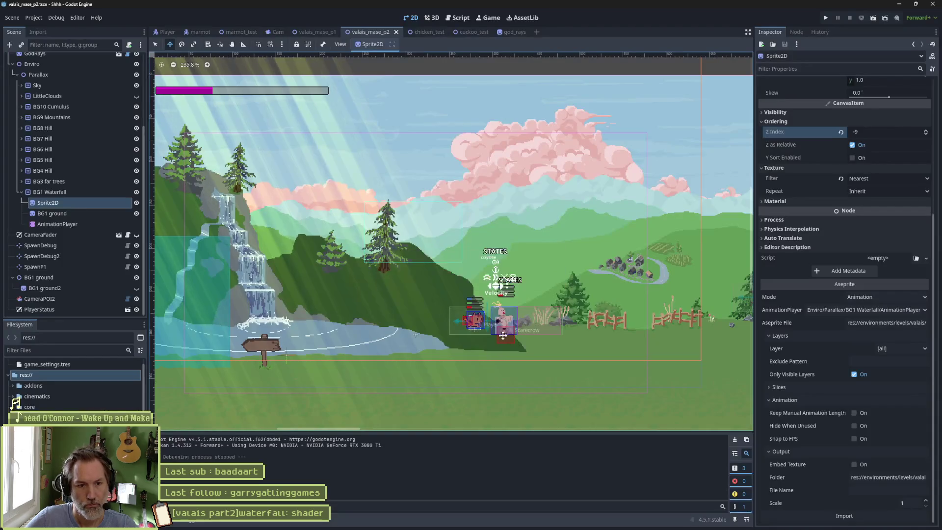
key("F6")
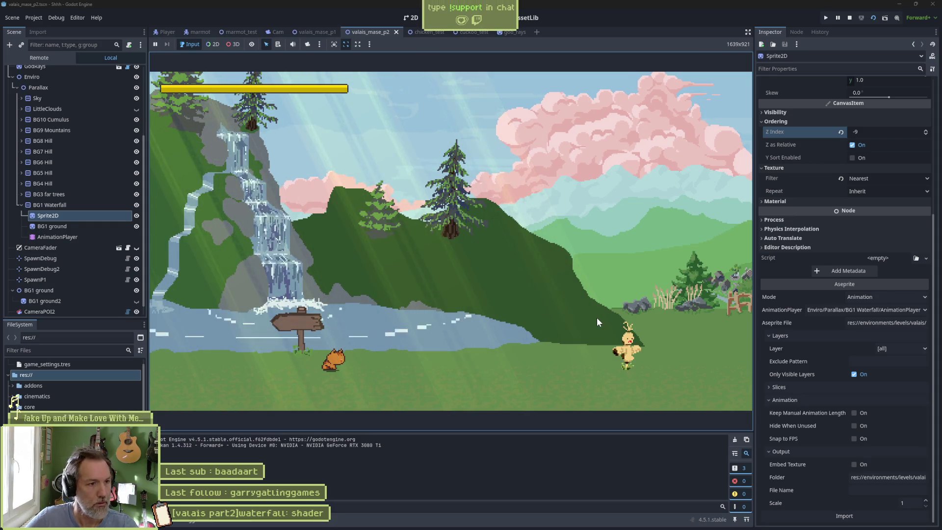
key("F8")
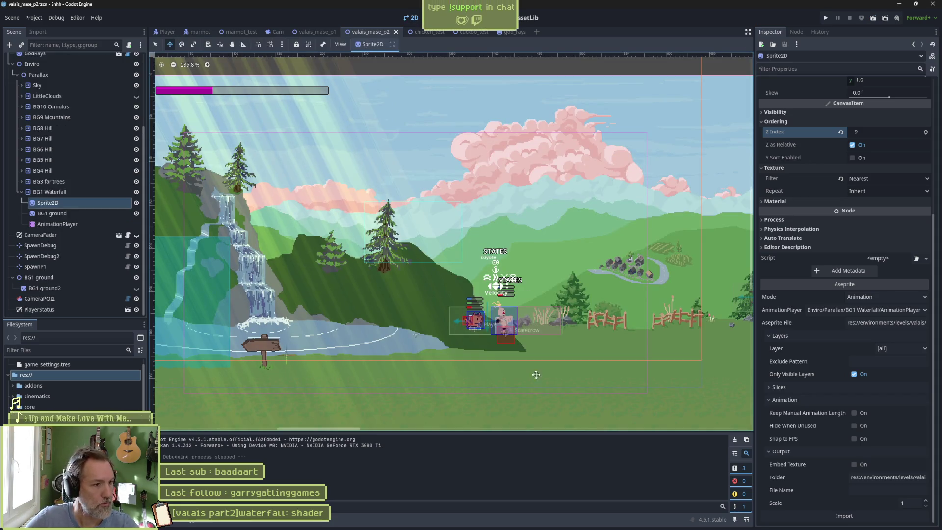
left_click(503, 521)
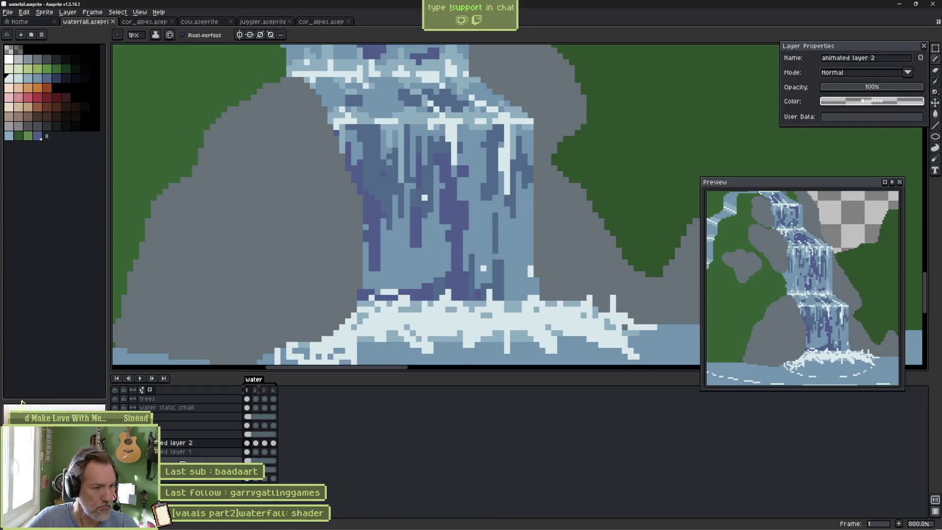
Duplicate the bg layer and set the brush size to 4 pixels.
left_click(206, 460)
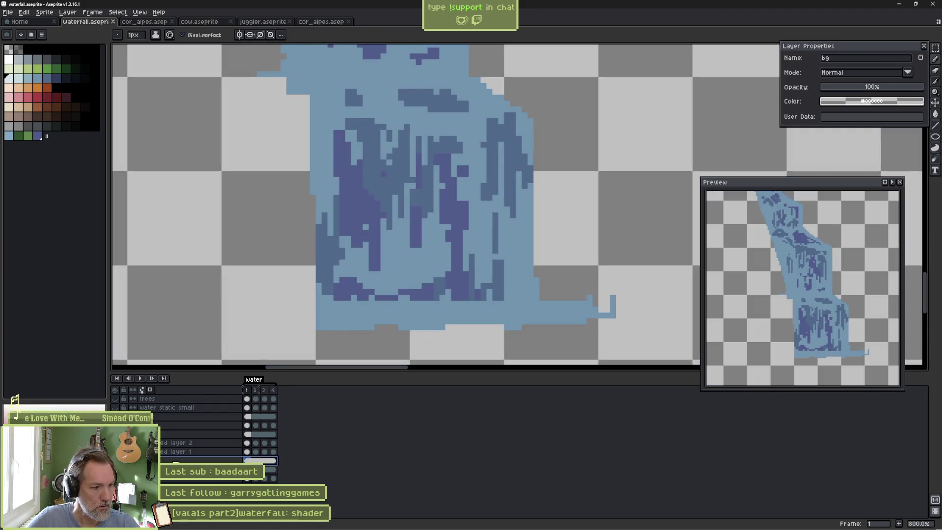
right_click(212, 458)
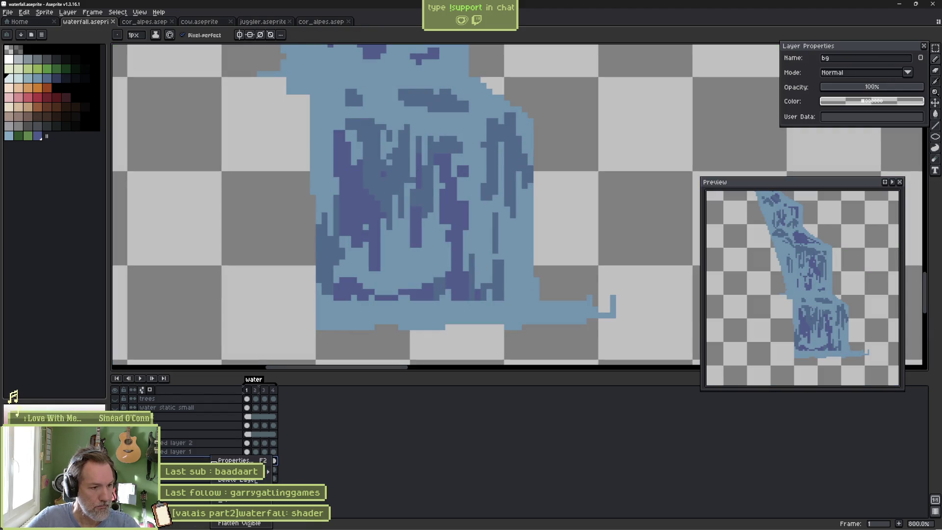
left_click(242, 501)
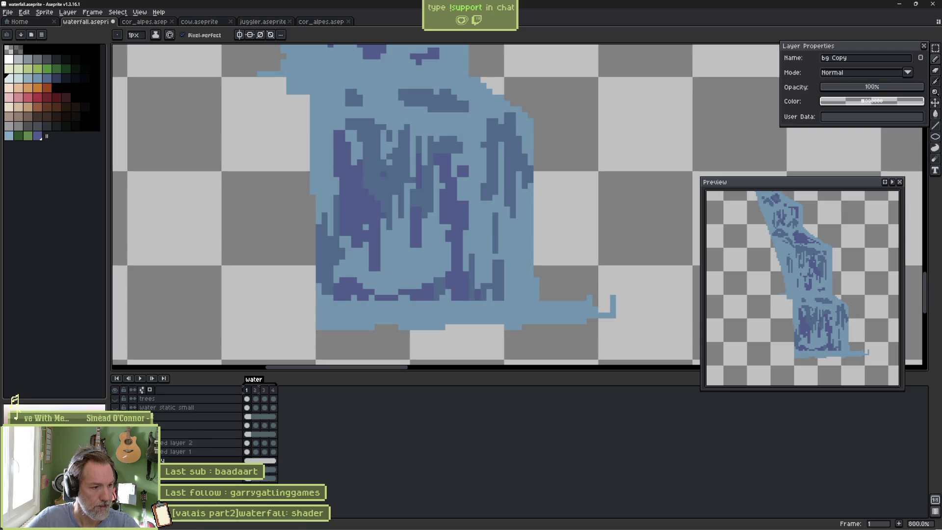
scroll(317, 299, "down", 4)
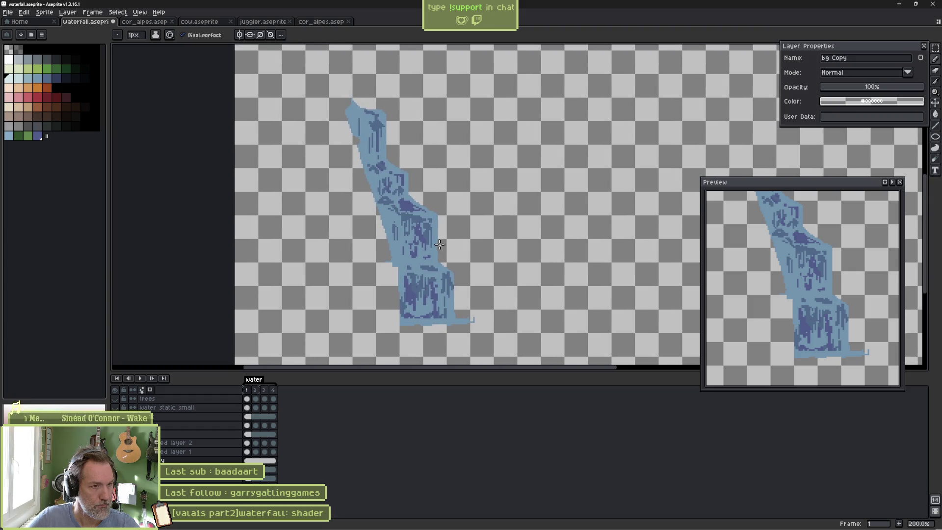
key("w")
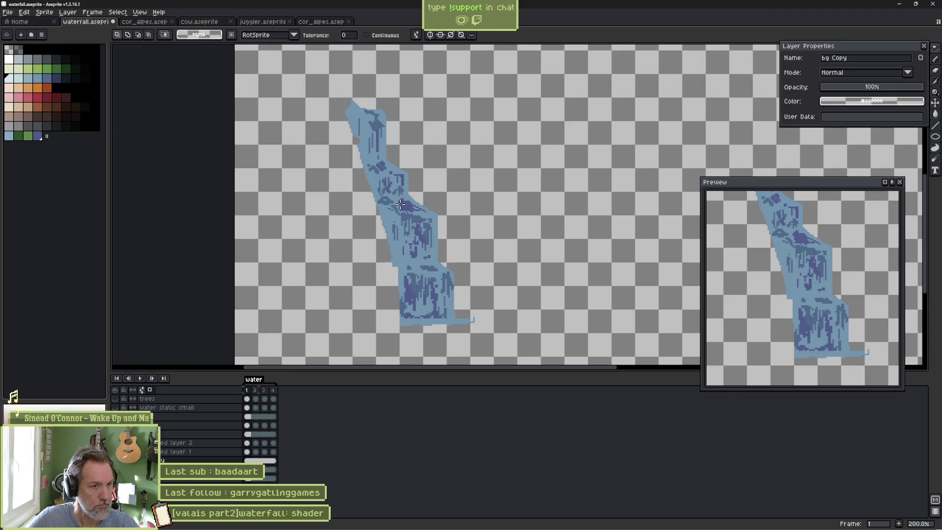
key("b")
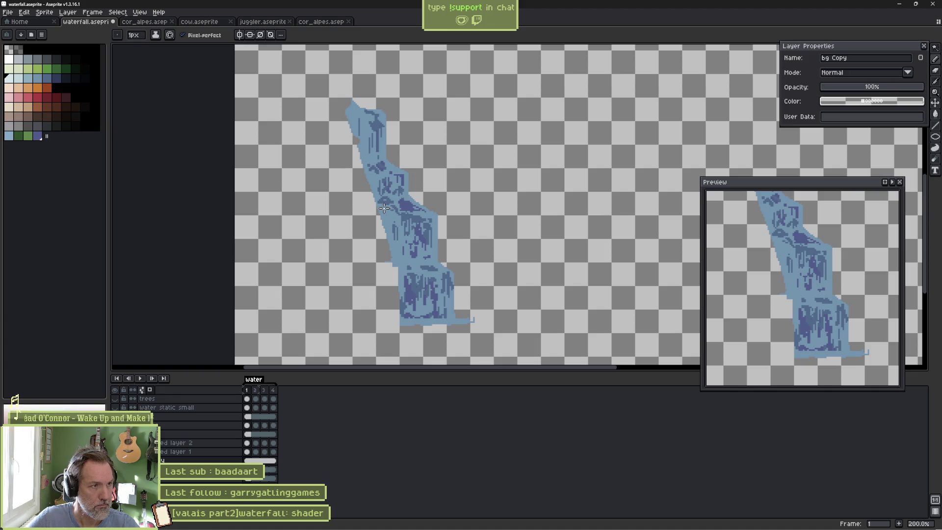
key("plus")
key("plus")
key("plus")
scroll(388, 218, "up", 1)
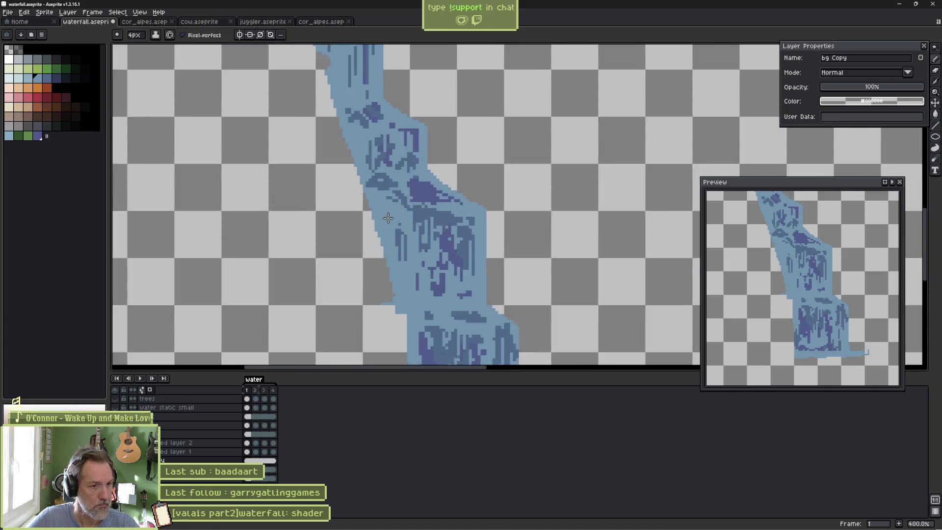
scroll(385, 218, "up", 1)
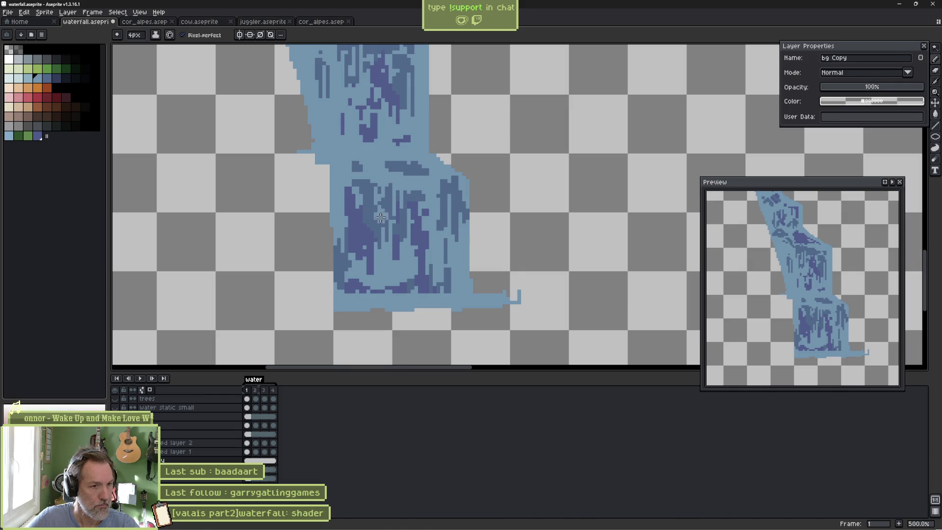
Magic-wand the mid-blue water pixels, fill them light blue, and show all layers again.
key("w")
left_click(358, 226)
key("g")
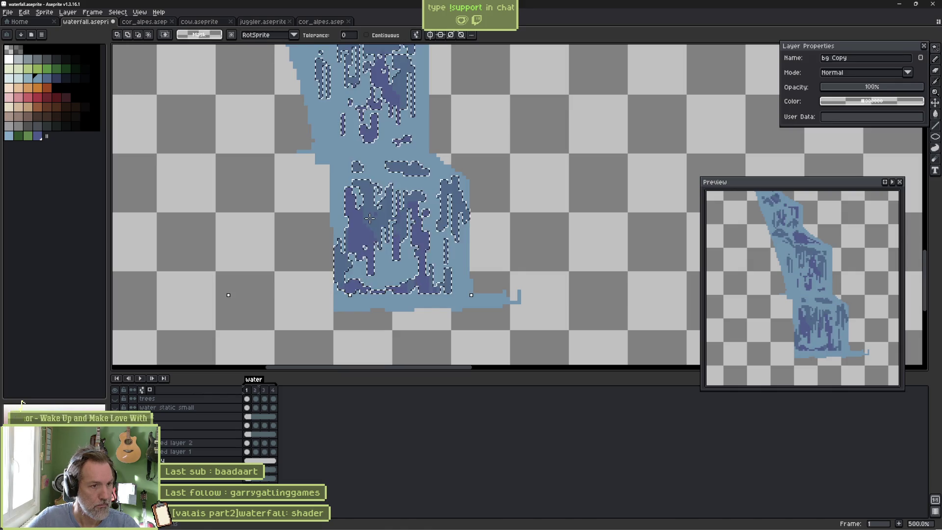
left_click(369, 218)
left_click(369, 218)
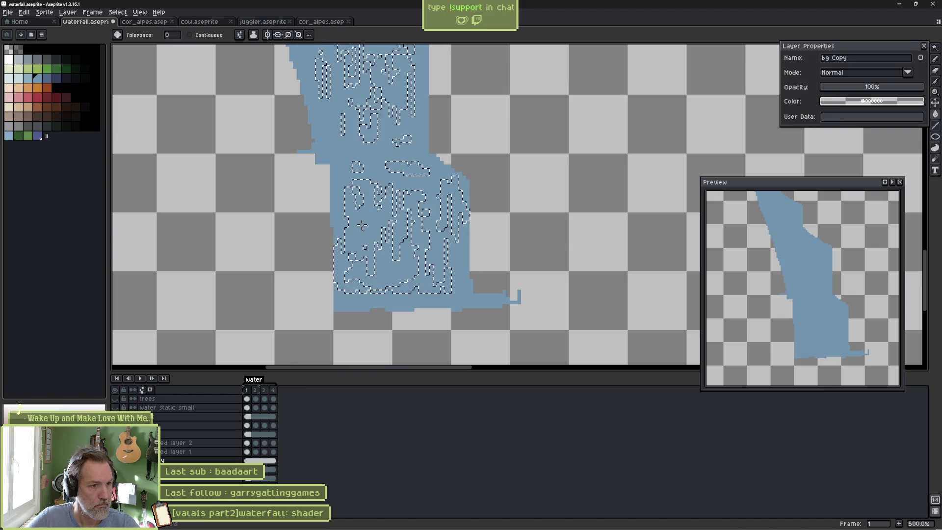
key("ctrl+d")
scroll(366, 219, "down", 3)
scroll(377, 272, "up", 1)
left_click_drag(377, 272, 376, 282)
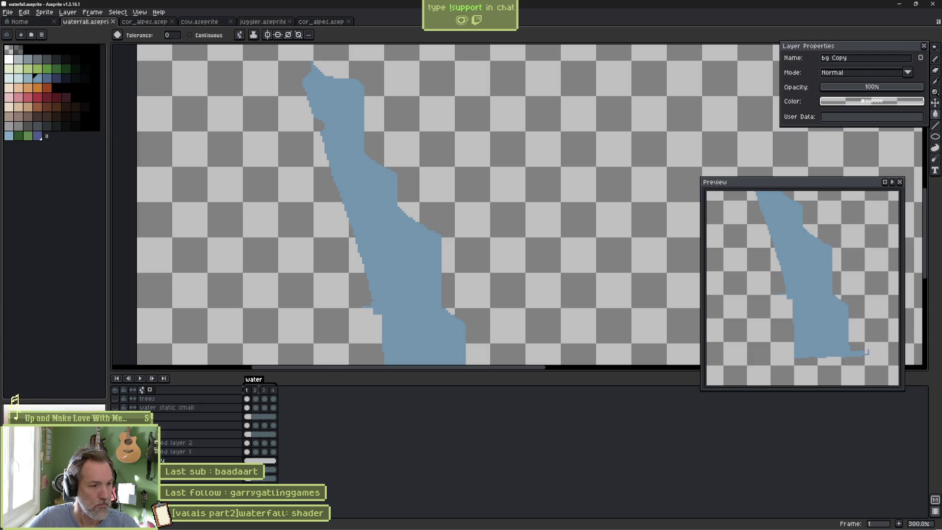
left_click(115, 461, "alt")
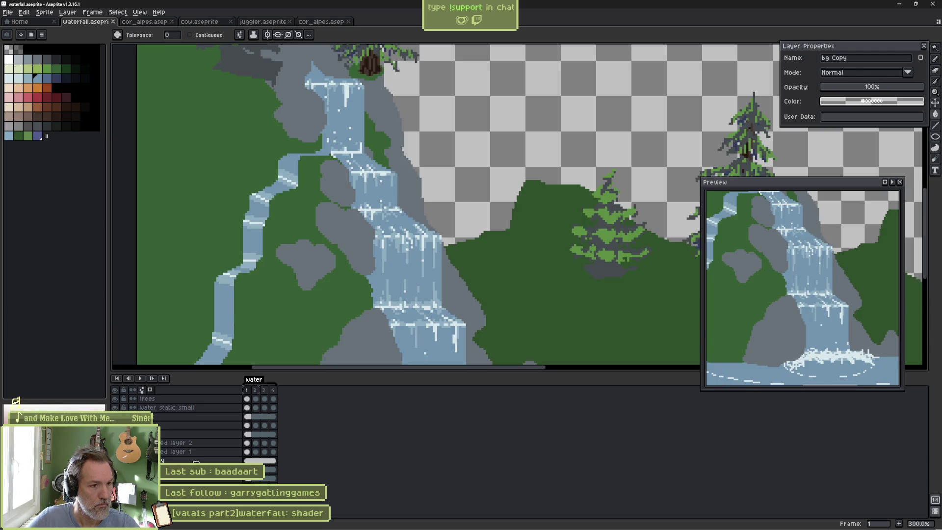
key("alt+Tab")
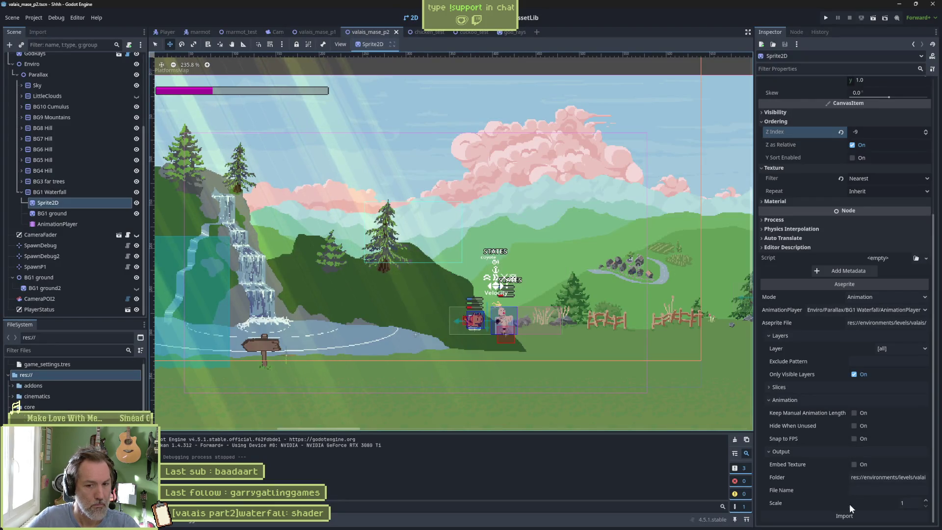
Run the level with F5 to check the reimported waterfall, then go back to Aseprite's water copy layer.
key("F5")
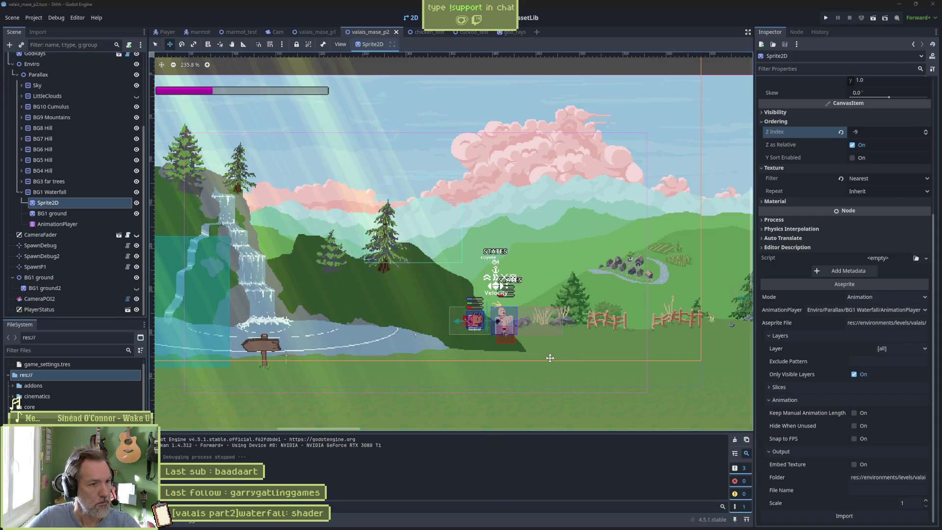
key("alt+Tab")
right_click(207, 459)
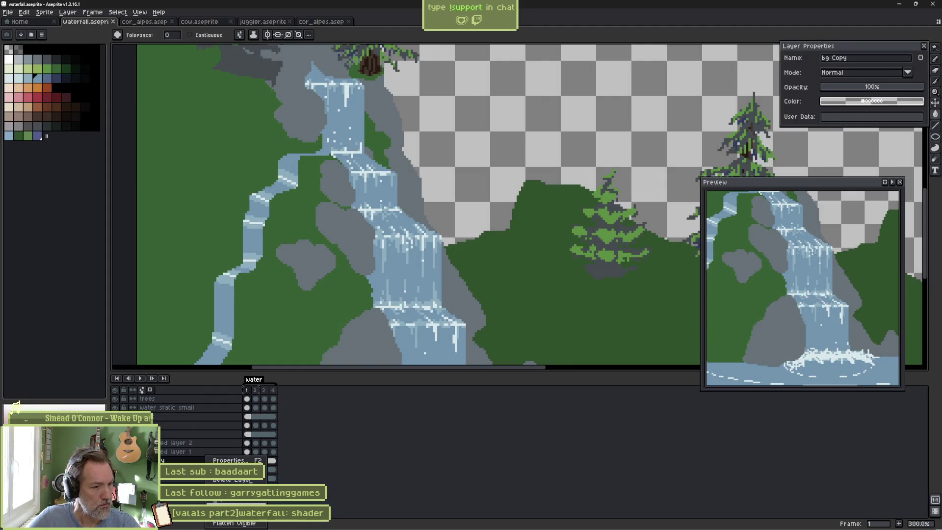
Duplicate the bg Copy layer, show it alone, and pick the water's blue as brush colour.
left_click(234, 502)
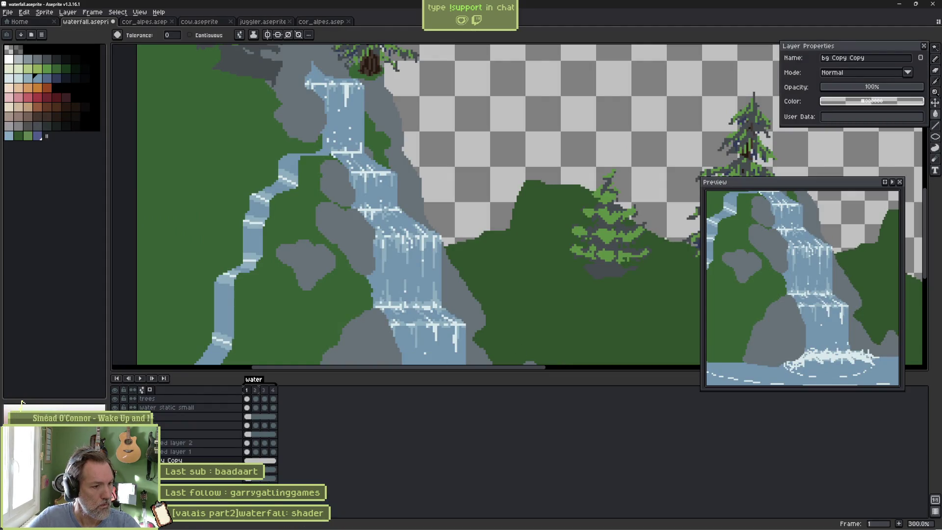
left_click(115, 460, "alt")
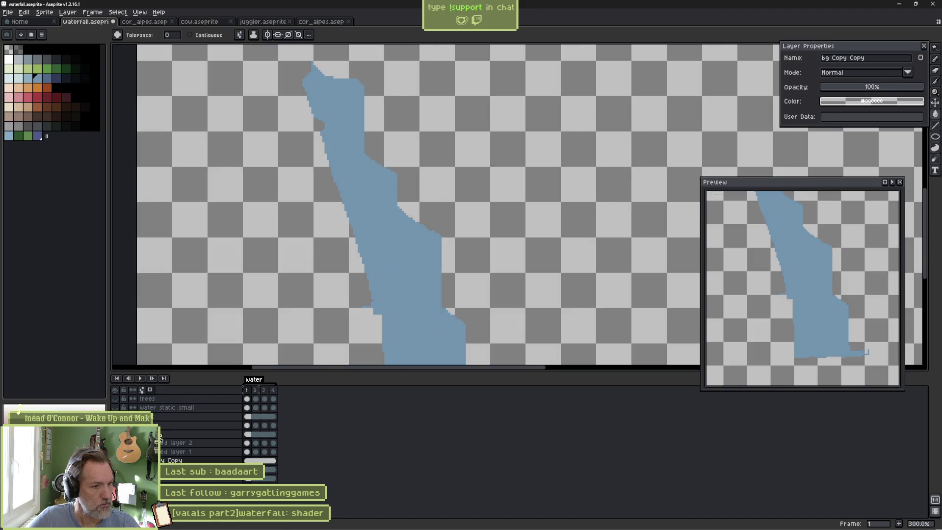
key("b")
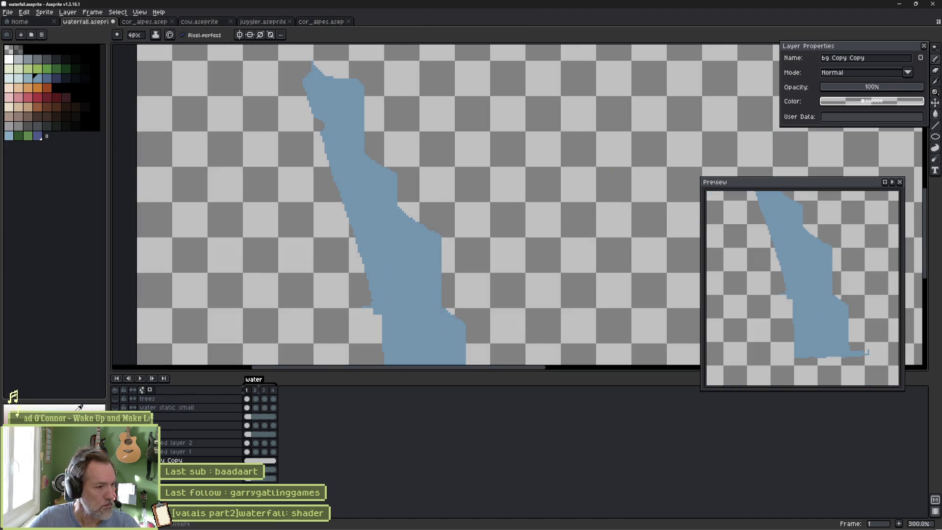
left_click(54, 422)
left_click(20, 405)
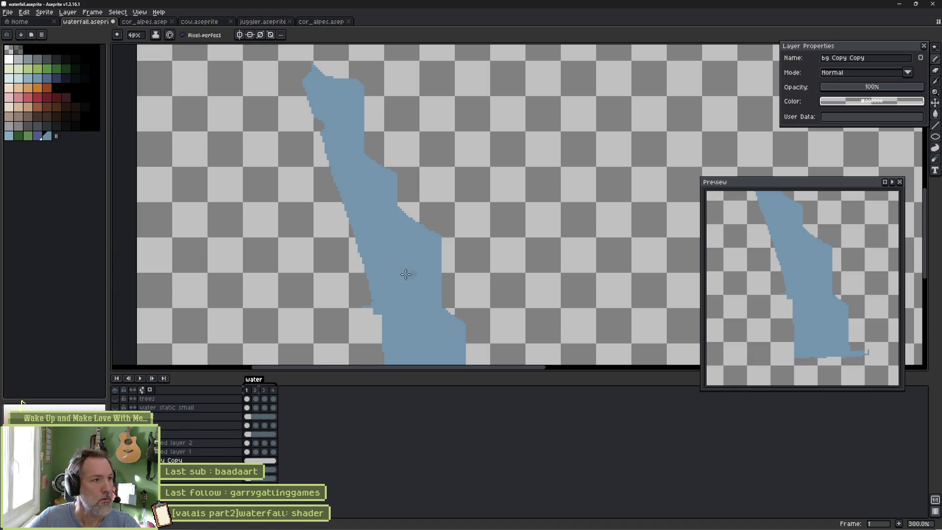
key("i")
left_click(412, 244)
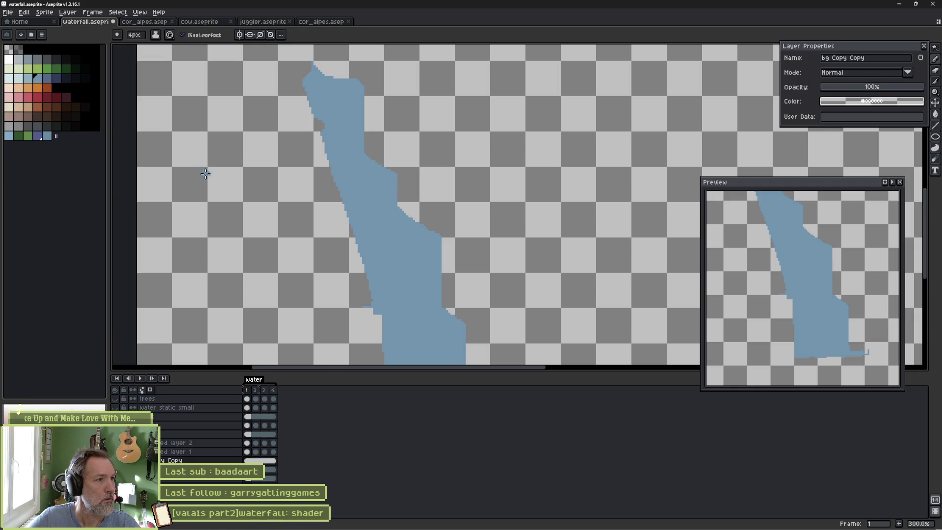
Paint darker blue patches and a ring-shaped blotch across the lower water.
scroll(442, 275, "up", 3)
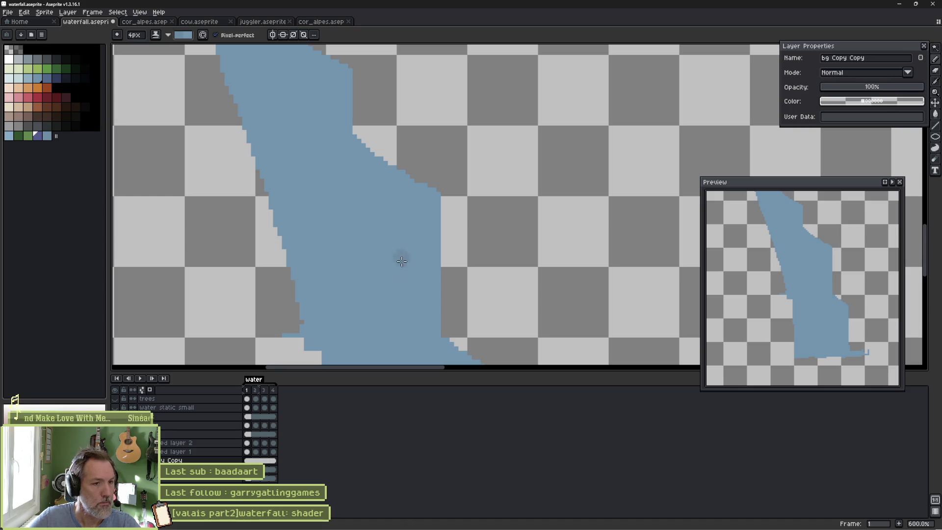
scroll(401, 255, "down", 2)
mouse_move(406, 173)
left_mouse_down()
mouse_move(375, 162)
mouse_move(403, 166)
mouse_move(378, 150)
left_mouse_up()
mouse_move(336, 232)
left_mouse_down()
mouse_move(336, 258)
mouse_move(343, 238)
mouse_move(315, 249)
mouse_move(337, 277)
left_mouse_up()
mouse_move(393, 305)
left_mouse_down()
mouse_move(365, 190)
mouse_move(395, 193)
mouse_move(407, 225)
left_mouse_up()
left_click_drag(403, 310, 402, 221)
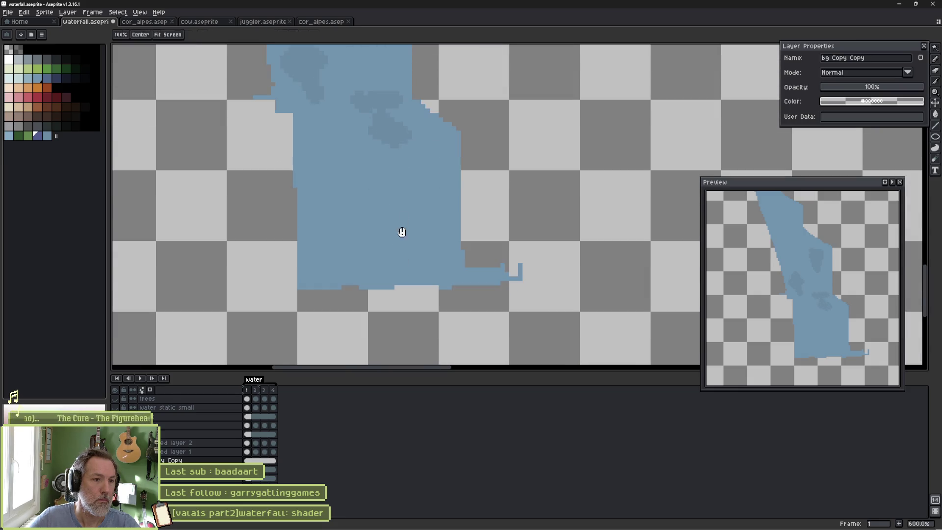
mouse_move(359, 252)
left_mouse_down()
mouse_move(412, 242)
mouse_move(396, 234)
left_mouse_up()
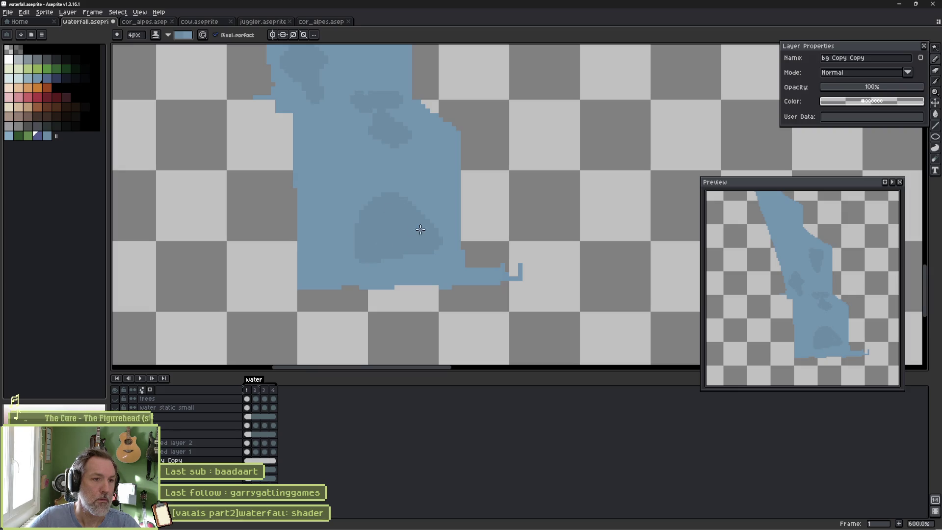
mouse_move(336, 152)
left_mouse_down()
mouse_move(410, 296)
mouse_move(494, 260)
mouse_move(479, 280)
mouse_move(493, 263)
left_mouse_up()
With a 3px brush, add dark blotches to the upper water, then show all layers again.
key("minus")
key("minus")
key("minus")
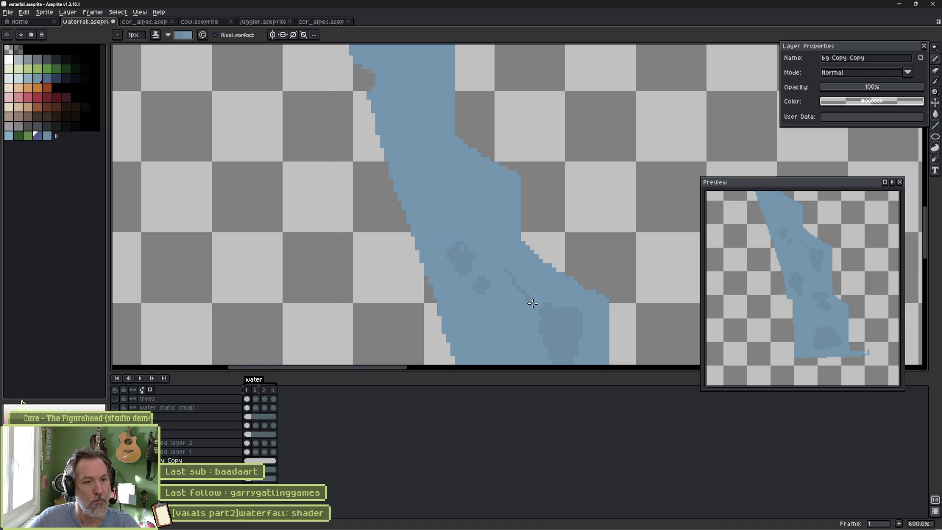
key("plus")
key("plus")
mouse_move(480, 198)
left_mouse_down()
mouse_move(477, 229)
mouse_move(423, 212)
left_mouse_up()
mouse_move(429, 171)
left_mouse_down()
mouse_move(448, 267)
mouse_move(504, 284)
left_mouse_up()
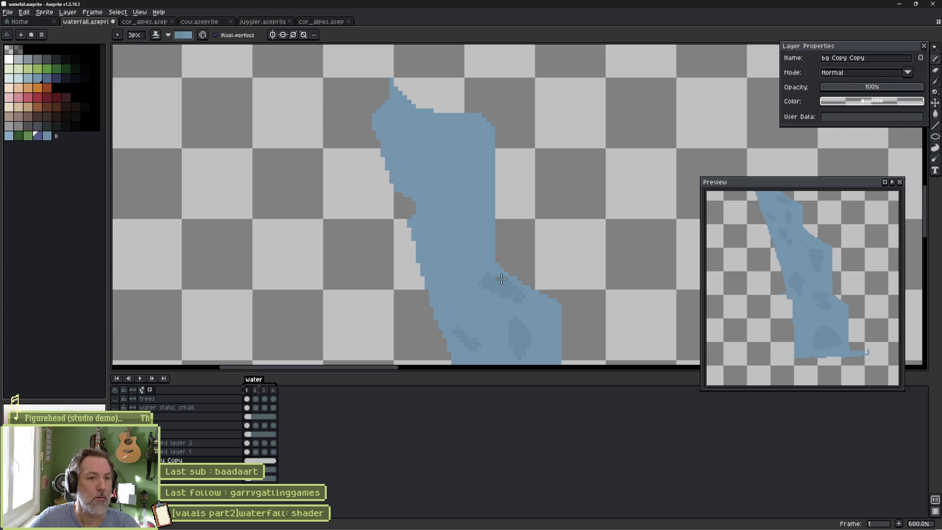
mouse_move(412, 217)
left_mouse_down()
mouse_move(427, 235)
mouse_move(417, 223)
left_mouse_up()
mouse_move(454, 191)
left_mouse_down()
mouse_move(464, 206)
mouse_move(443, 150)
left_mouse_up()
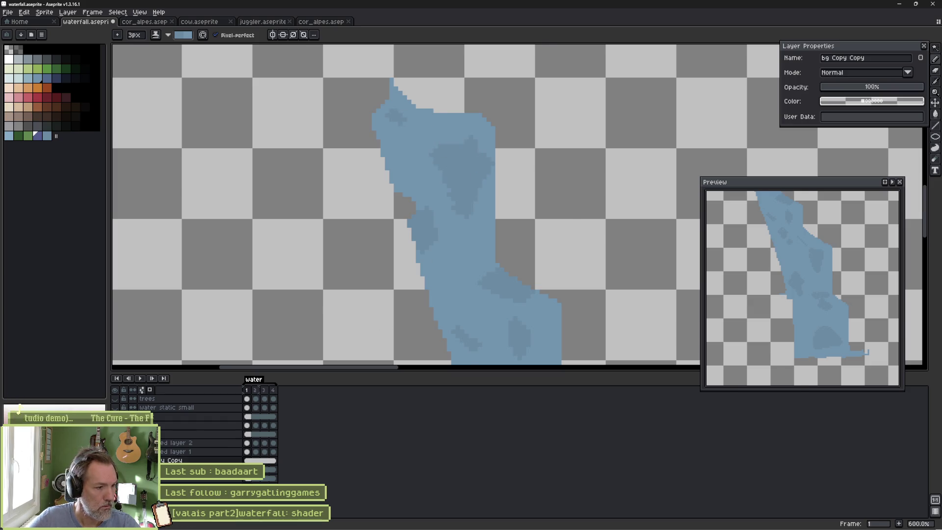
left_click(115, 416, "alt")
key("alt+Tab")
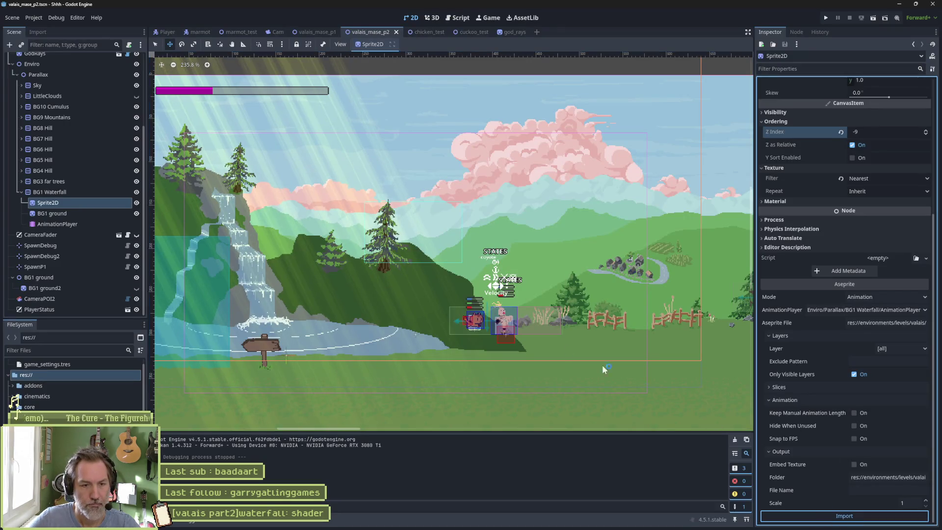
Play-test the level in Godot with F5, stop it, and bring waterfall.aseprite forward.
key("F5")
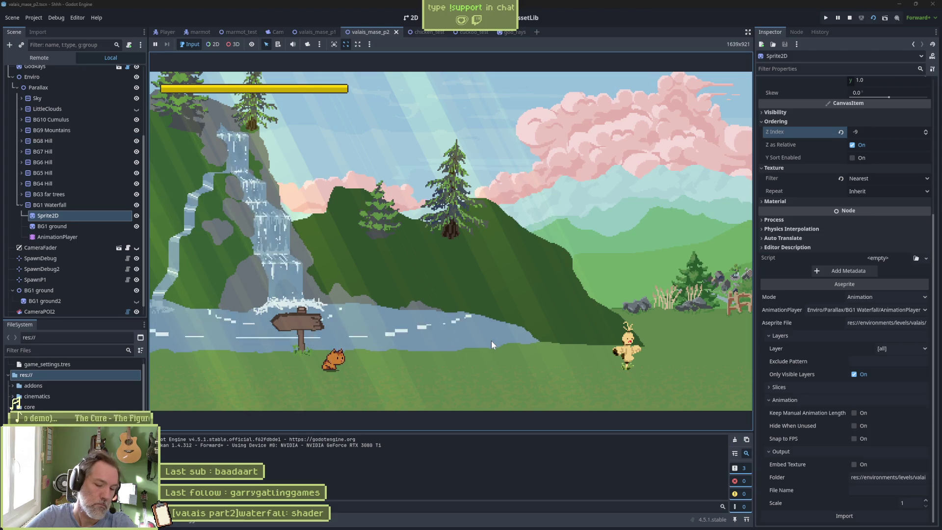
key("F6")
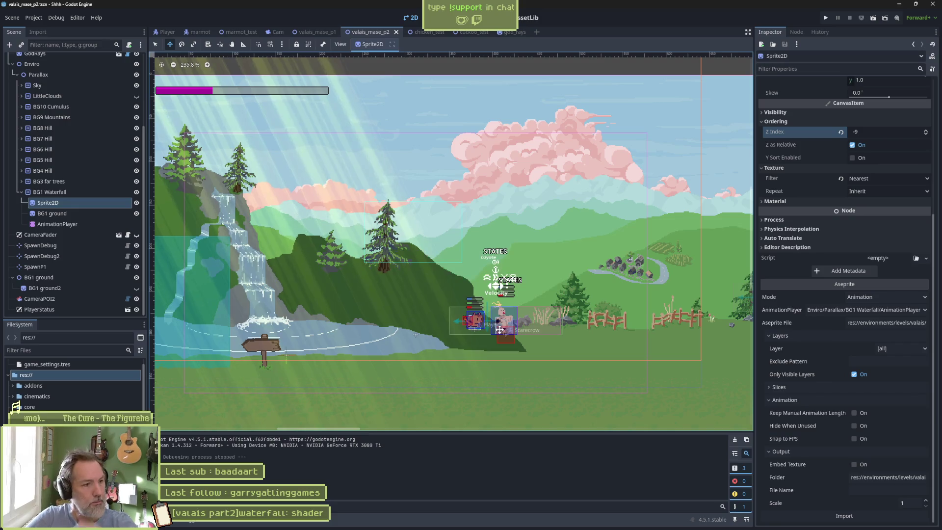
mouse_move(464, 528)
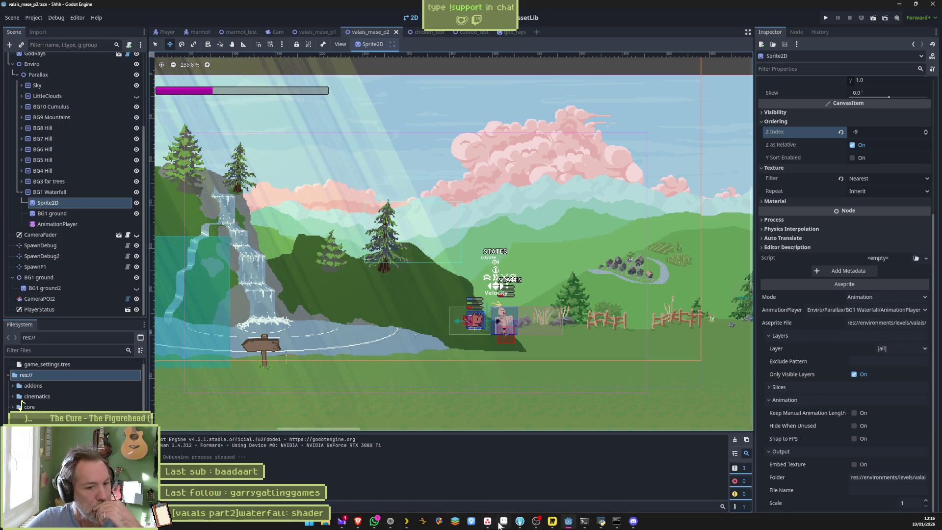
left_click(501, 523)
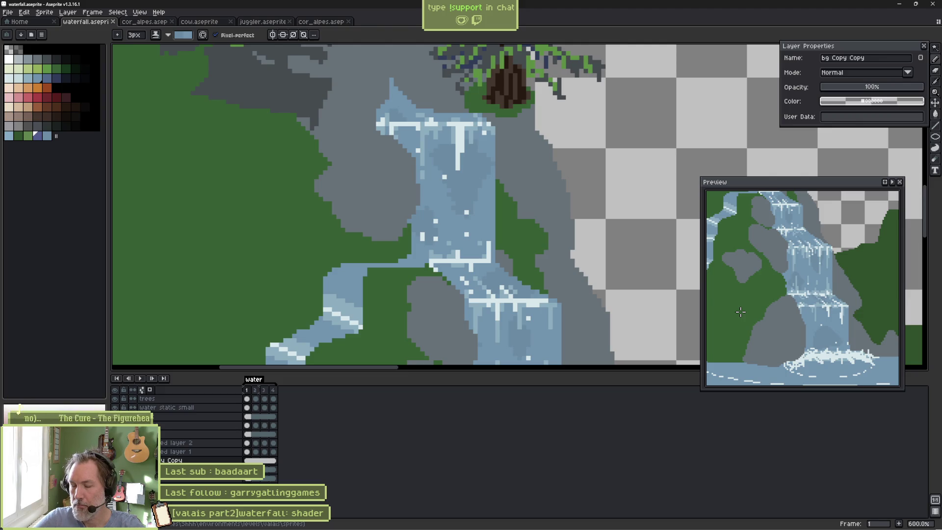
Rename the bottom layer to 'bg 3 tints' and the bg Copy layer to 'bg 2 tints'.
scroll(540, 236, "down", 6)
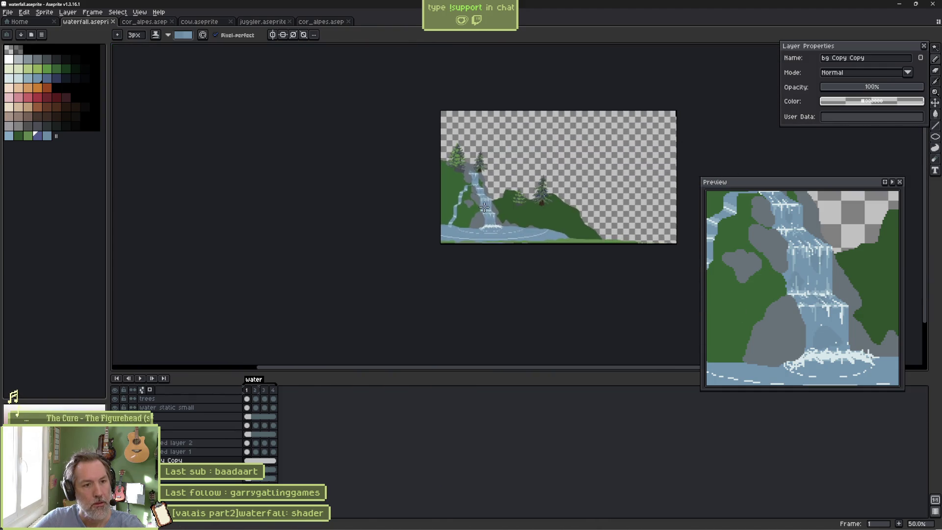
scroll(526, 242, "up", 4)
scroll(526, 242, "up", 1)
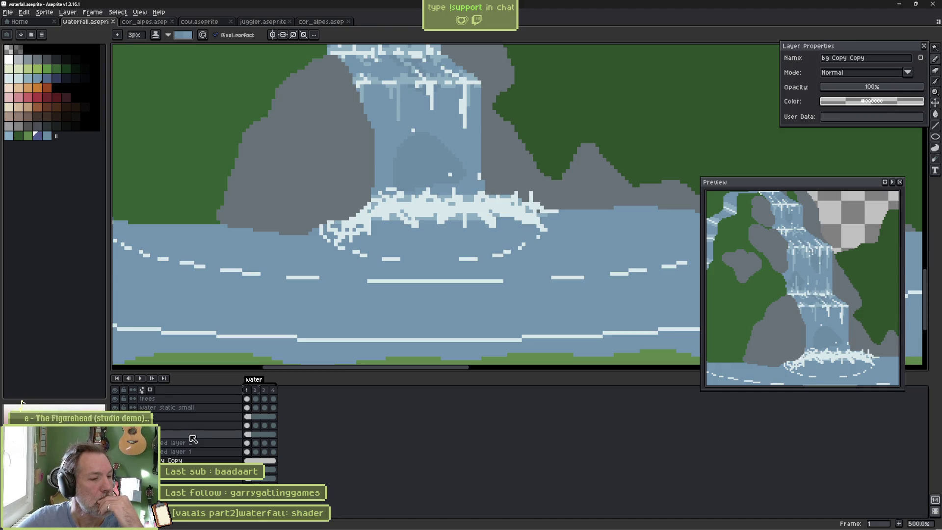
left_click(176, 479)
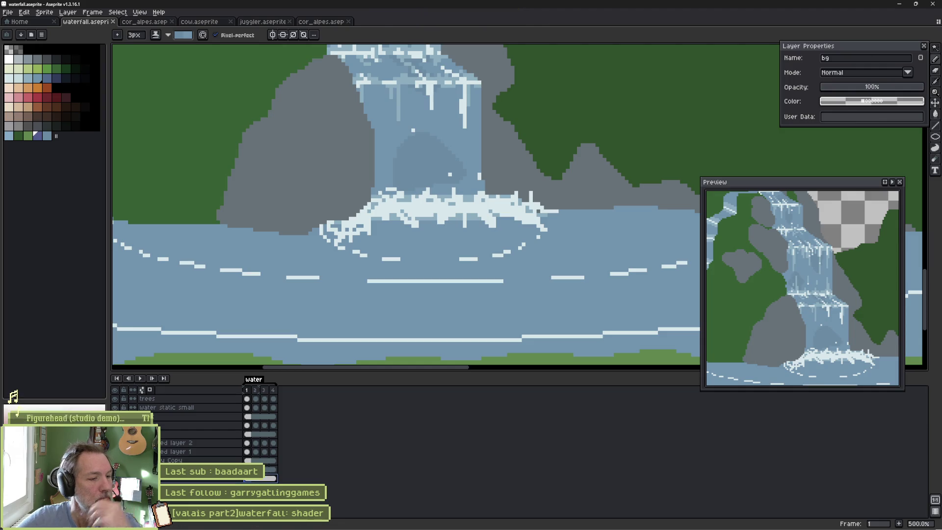
left_click(177, 478)
type("3 tints")
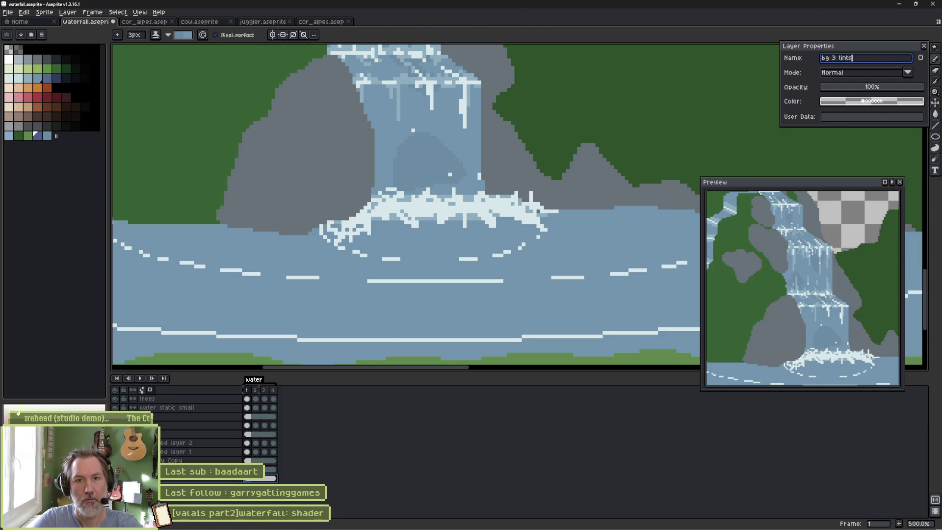
key("Return")
double_click(176, 469)
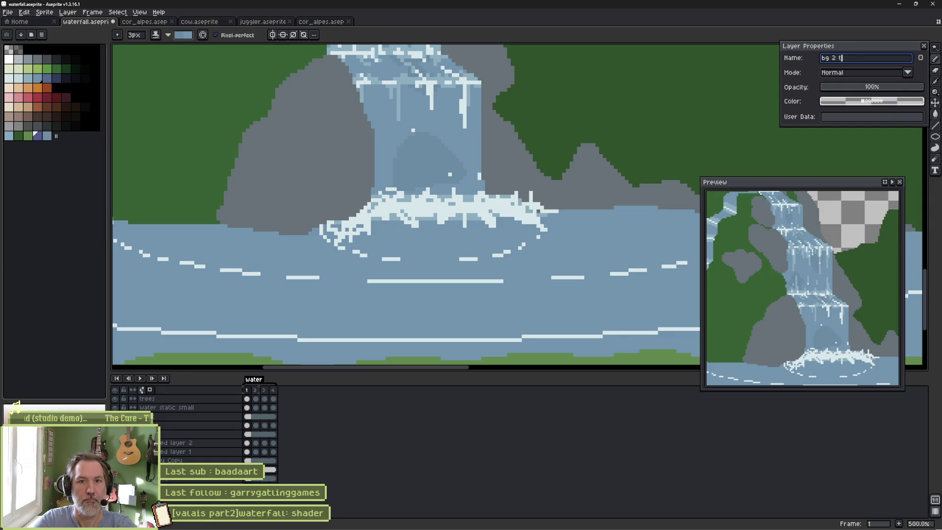
type("t")
key("Return")
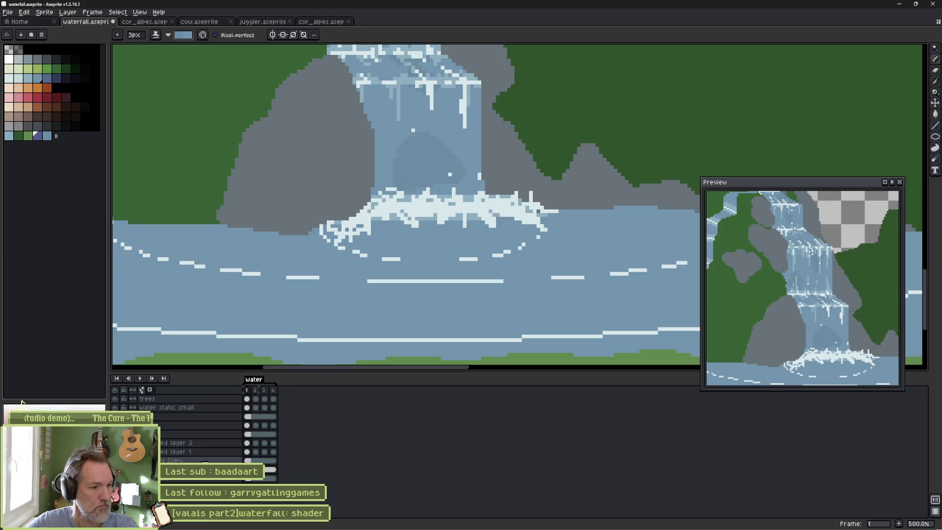
Rename the remaining background layers to 'bg' and 'bg 1 tint'.
double_click(196, 461)
key("BackSpace")
key("BackSpace")
key("BackSpace")
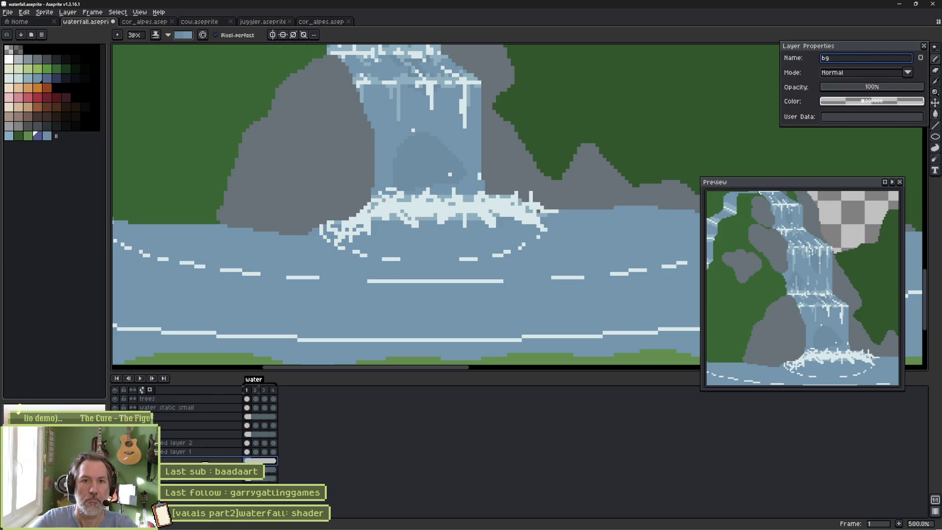
key("Return")
double_click(224, 470)
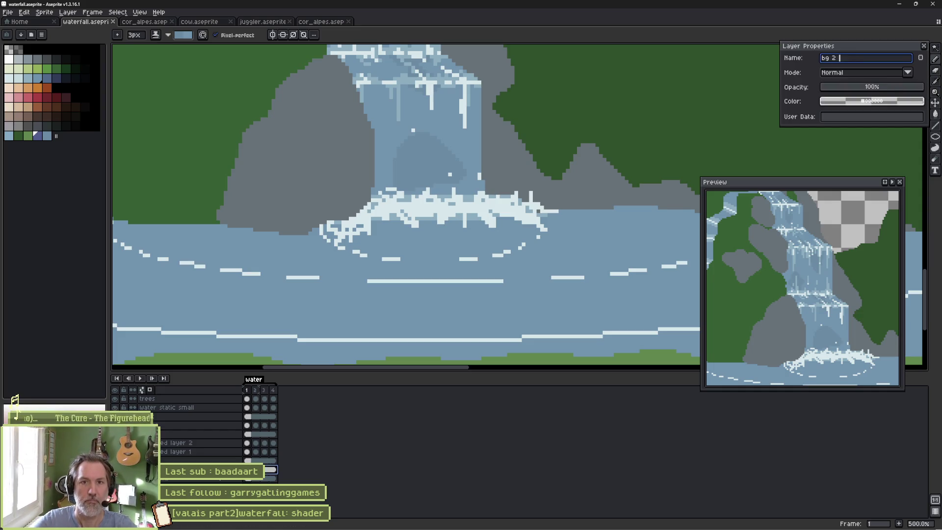
key("Return")
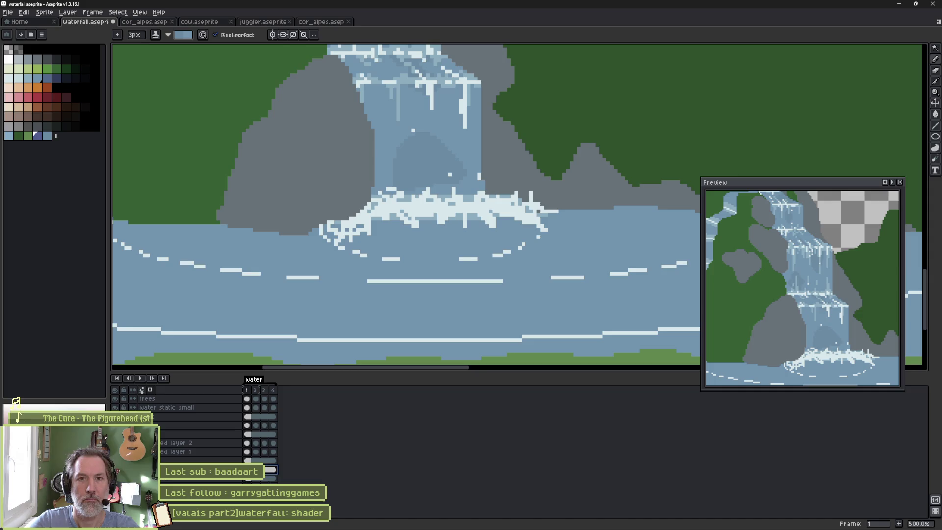
double_click(224, 460)
type("bg 2")
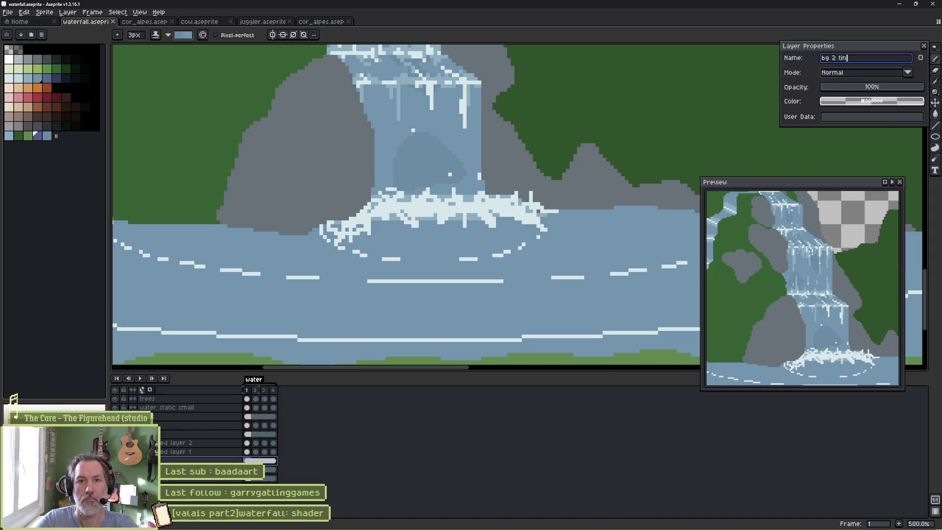
type("tin")
key("Return")
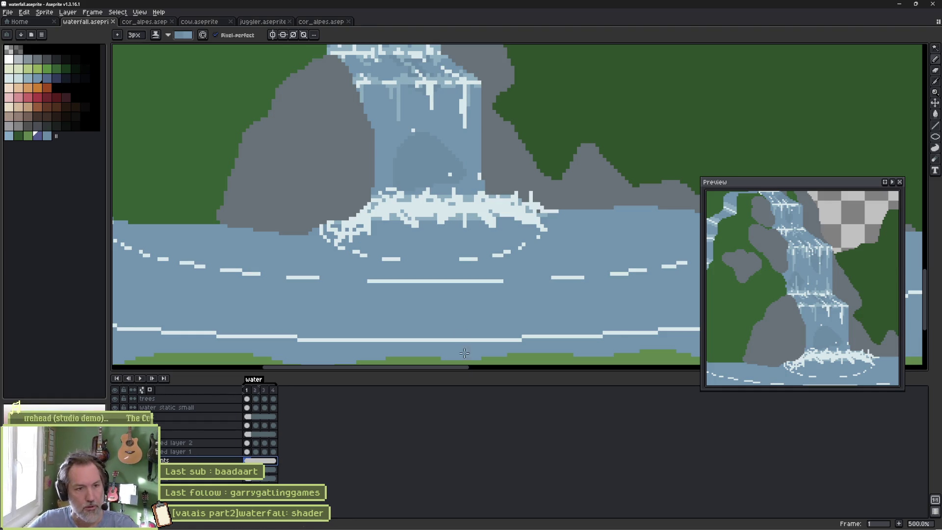
left_click(449, 227, "ctrl")
Isolate the foam layer and cut the bottom foam strip from frame 1.
left_click(433, 199, "ctrl")
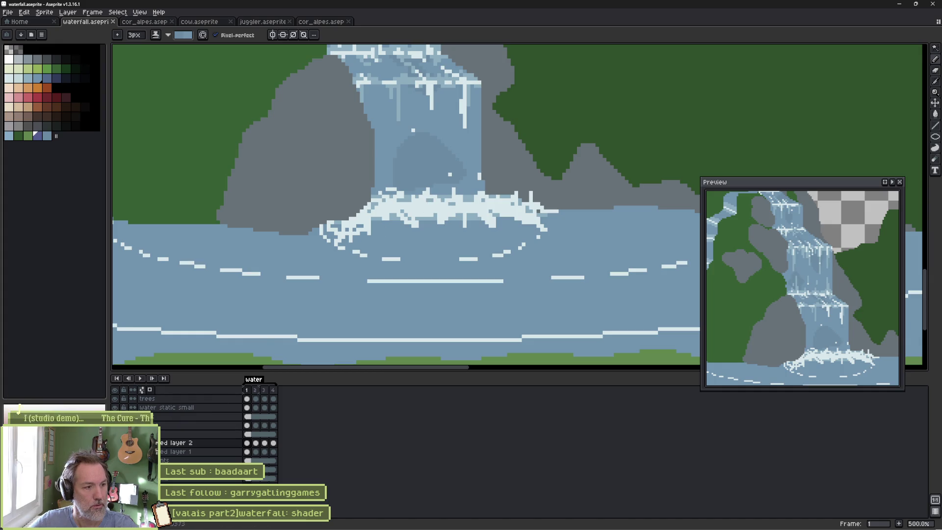
left_click(114, 443, "alt")
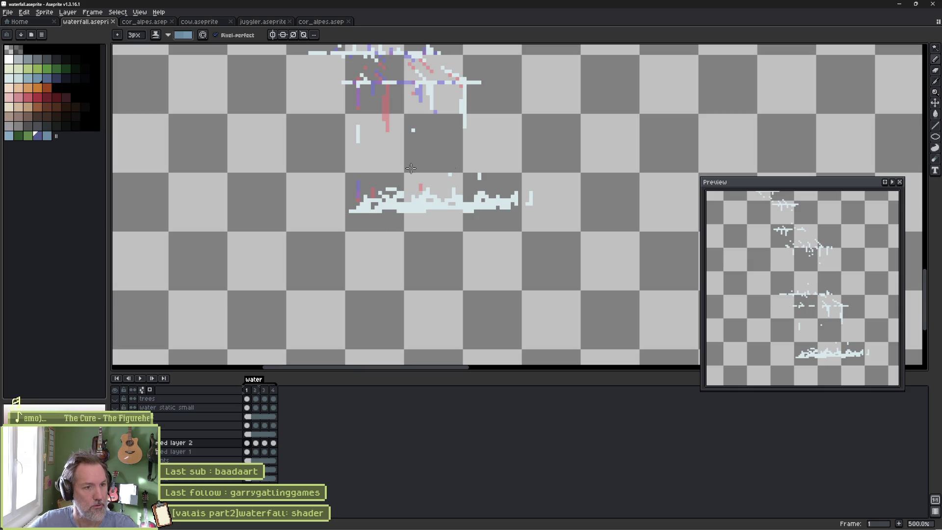
left_click_drag(436, 186, 476, 244)
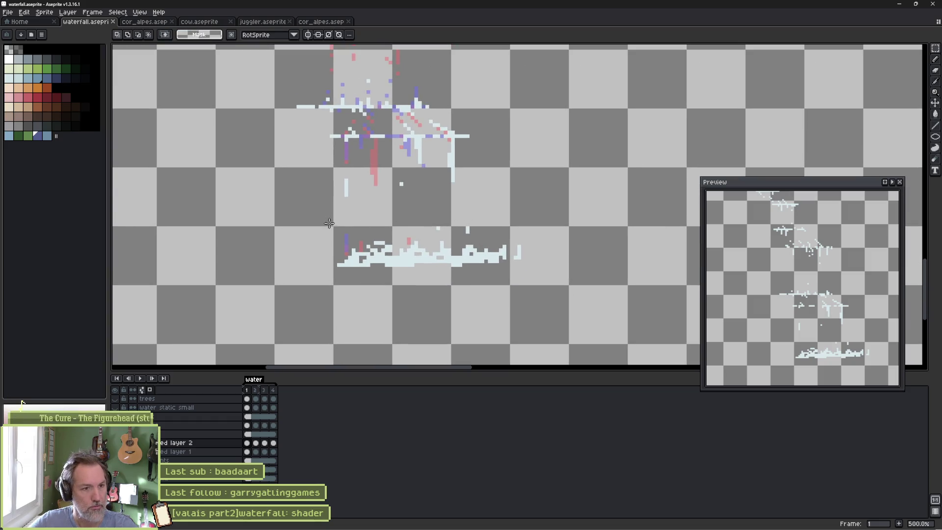
left_click_drag(325, 235, 559, 280)
key("ctrl+x")
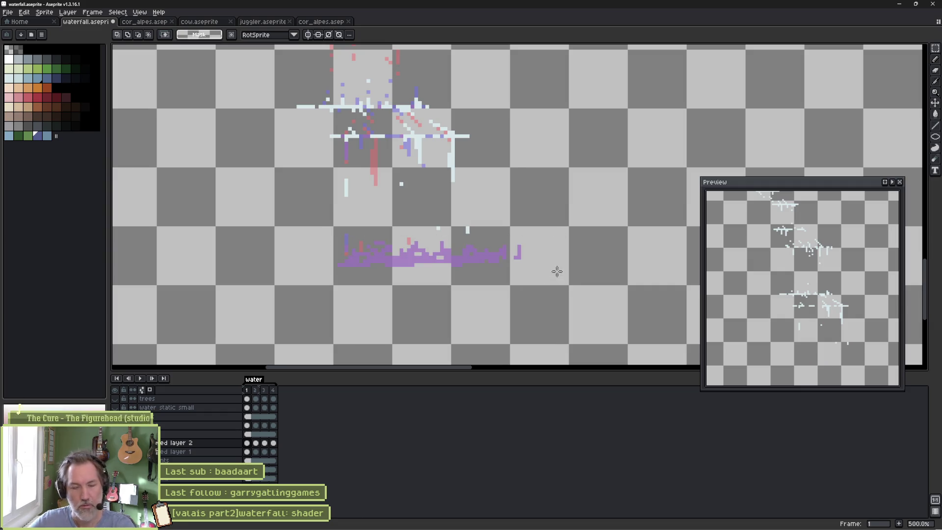
Paste the foam strip in place onto frames 2, 3 and 4.
key("Right")
key("ctrl+v")
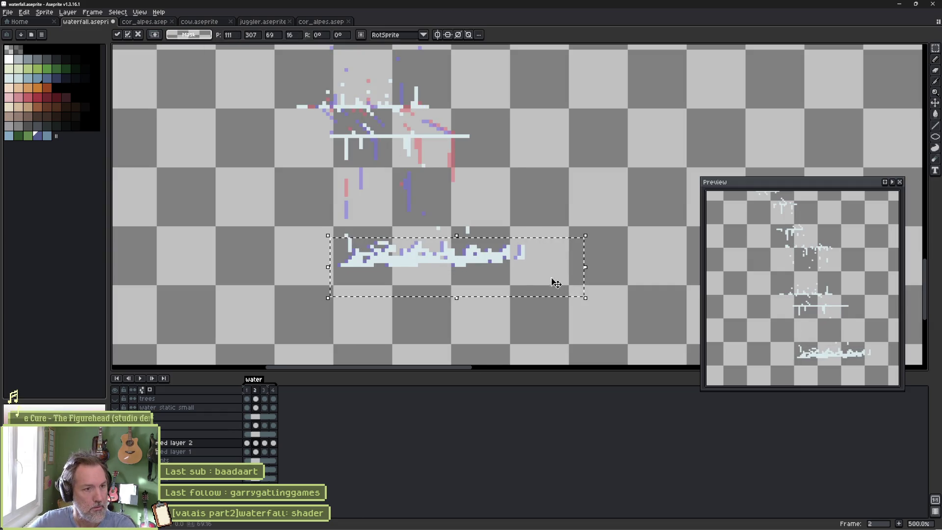
key("Right")
key("ctrl+v")
key("Return")
key("Right")
key("ctrl+v")
key("Return")
Delete the foam strip from frame 4 and play the animation to review it.
mouse_move(335, 247)
left_mouse_down()
mouse_move(515, 265)
mouse_move(565, 285)
left_mouse_up()
key("Delete")
left_click_drag(345, 241, 534, 265)
key("Delete")
key("Right")
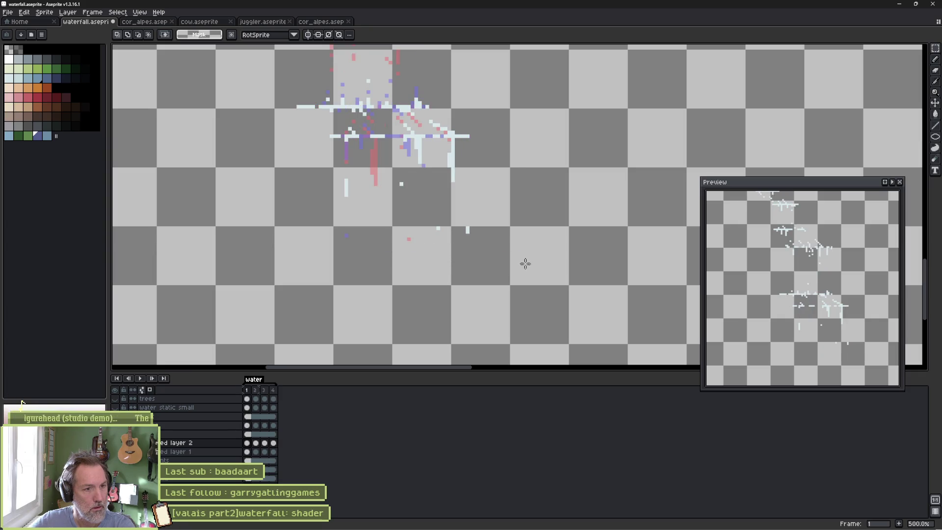
key("Return")
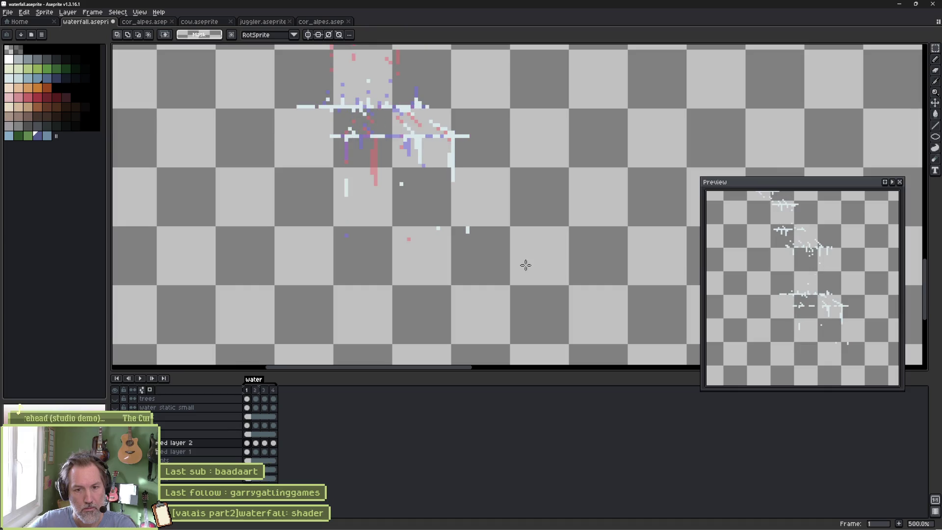
Recolour sparkle pixels purple and pink, erase stray white ones, and replay the animation.
key("b")
left_click(467, 230)
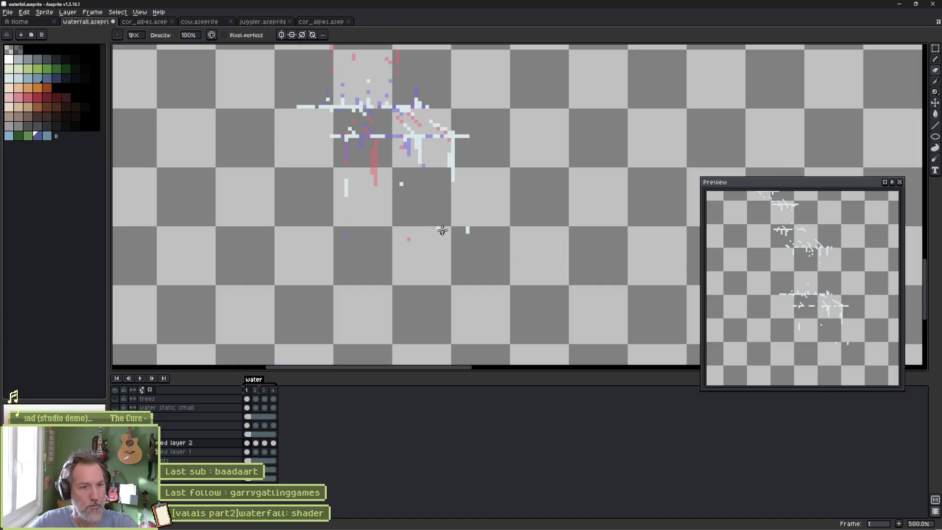
left_click(439, 228)
key("Right")
key("Right")
key("Right")
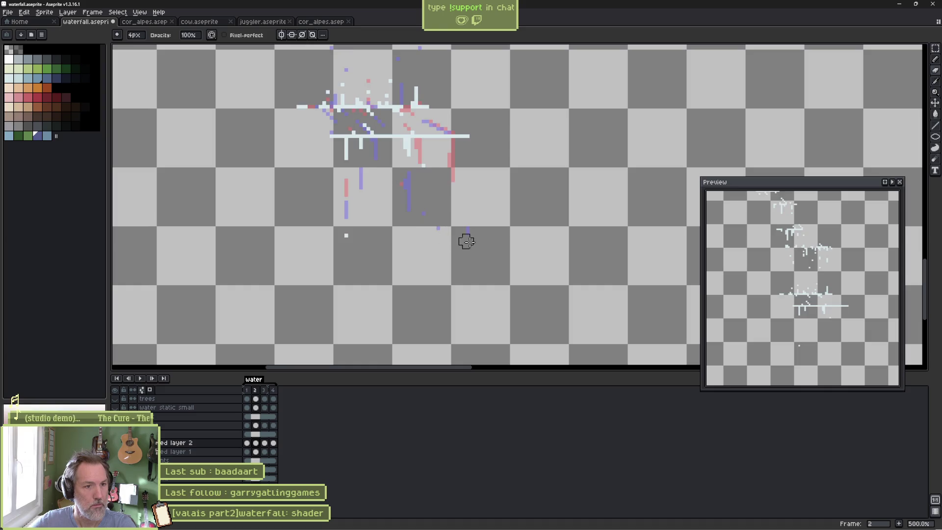
left_click(468, 232)
left_click(438, 229)
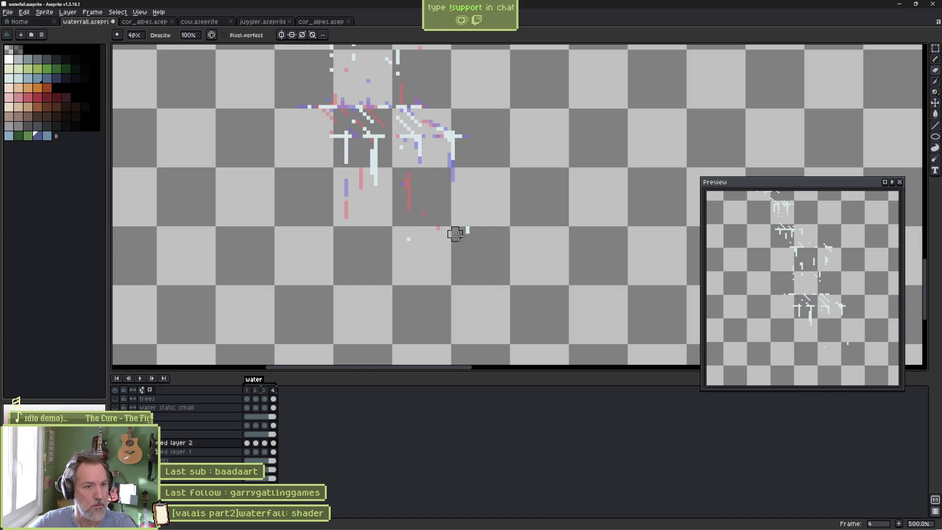
left_click(408, 239)
key("Return")
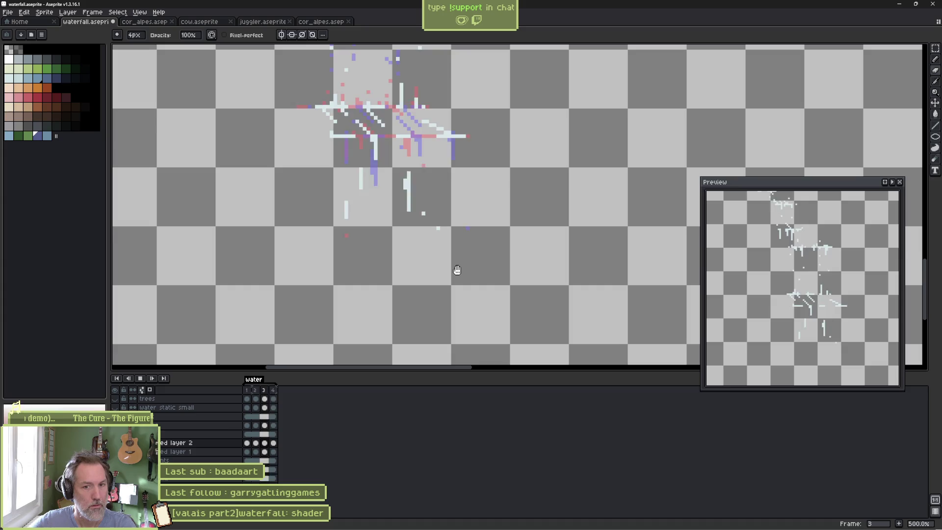
key("Return")
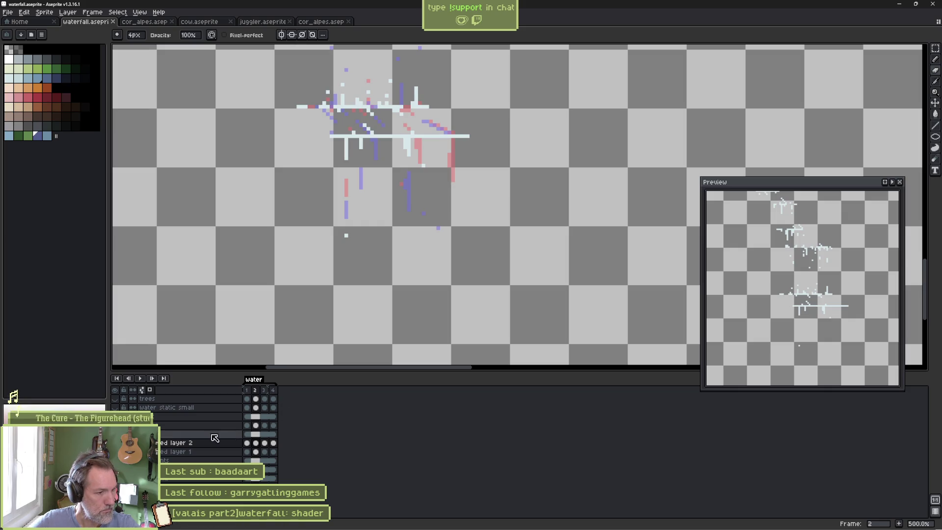
Rename the 'animated layer 2' layer to 'animated water sparkles'.
double_click(184, 443)
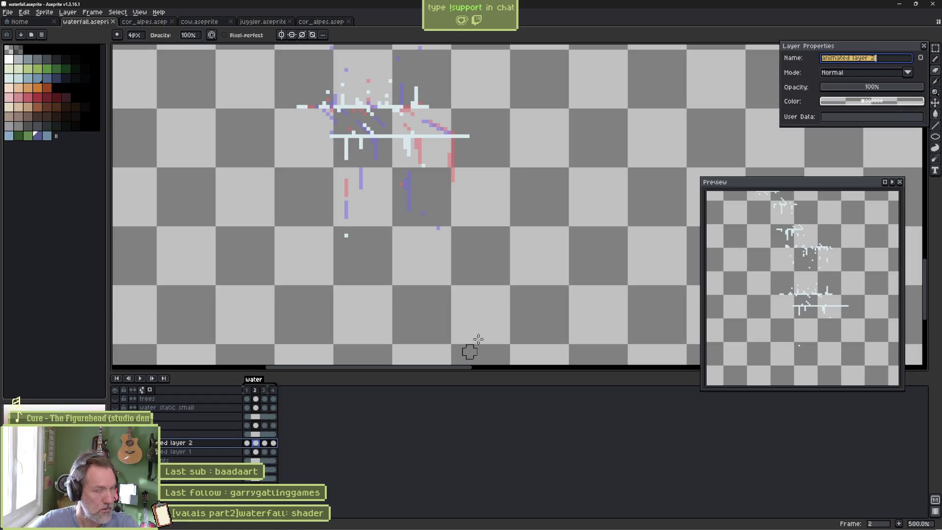
left_click(886, 59)
key("BackSpace")
left_click_drag(855, 59, 880, 60)
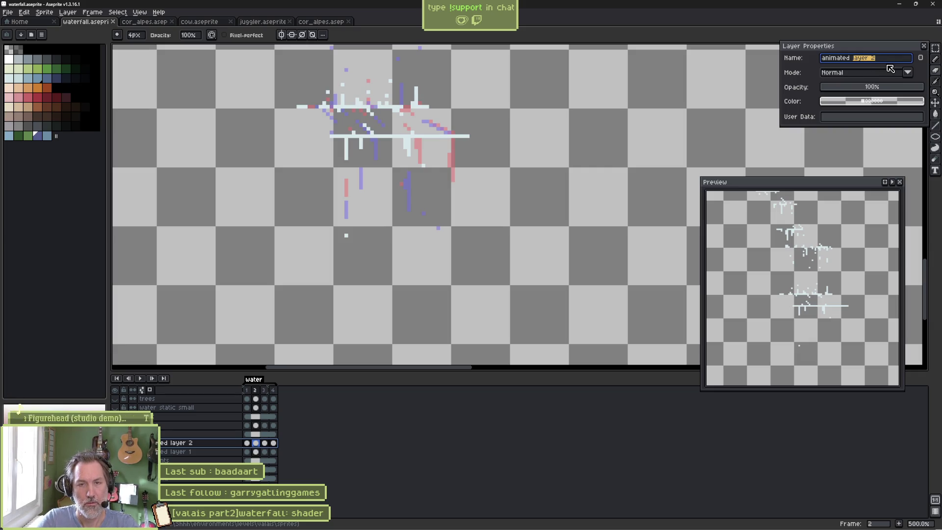
key("BackSpace")
key("BackSpace")
key("BackSpace")
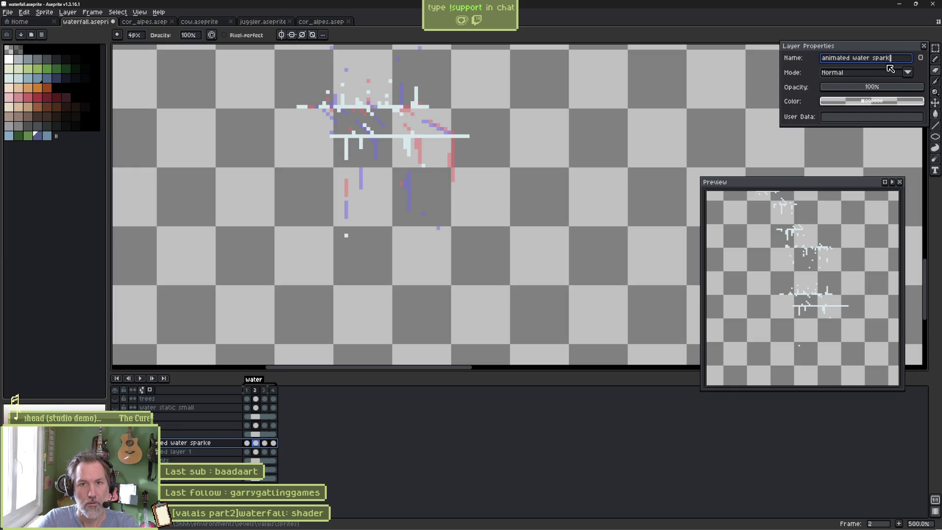
type("les")
key("Return")
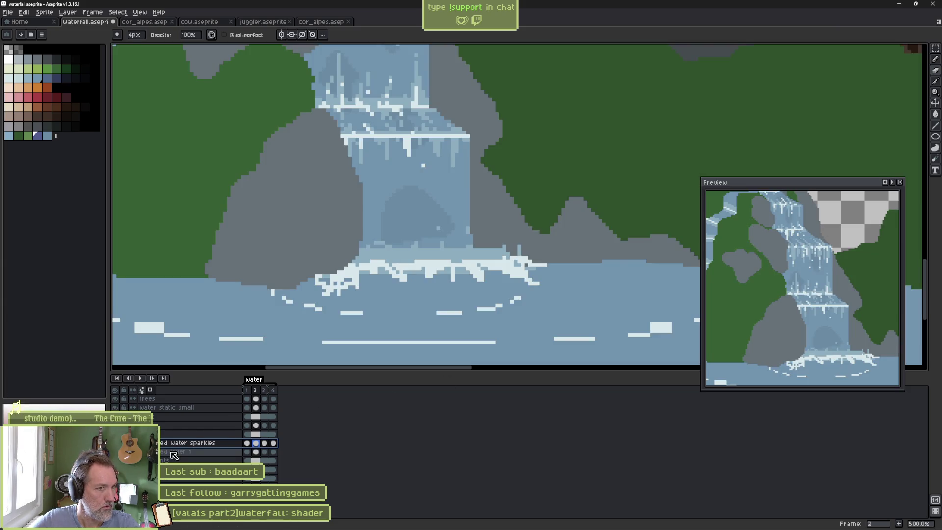
Rename the 'animated layer 1' layer to 'animated water'.
left_click(174, 453)
double_click(173, 454)
type("animated water")
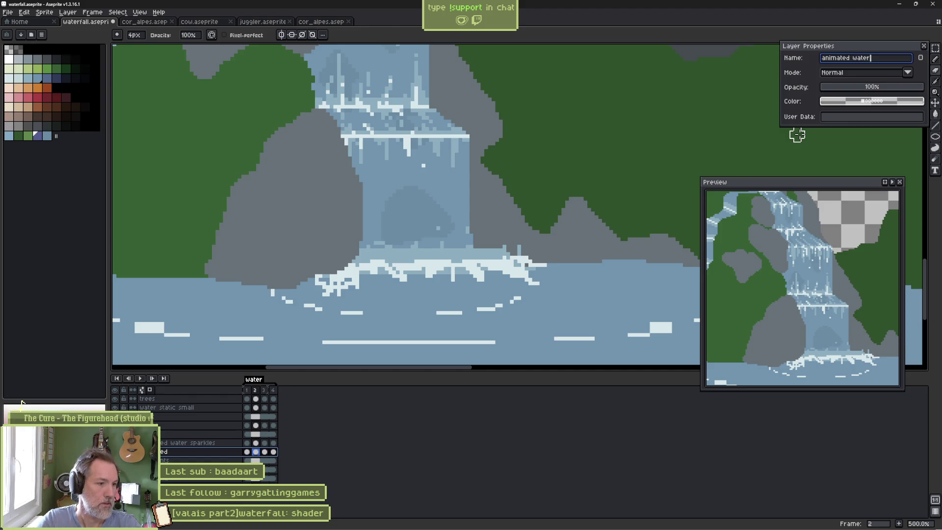
key("Return")
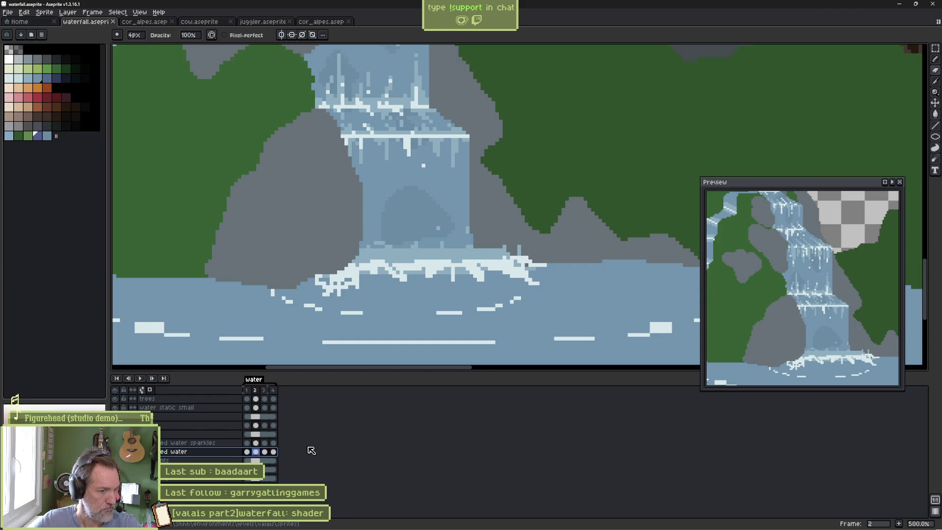
Solo the water static small layer, show all layers again, step through the frames and save.
left_click(115, 407, "alt")
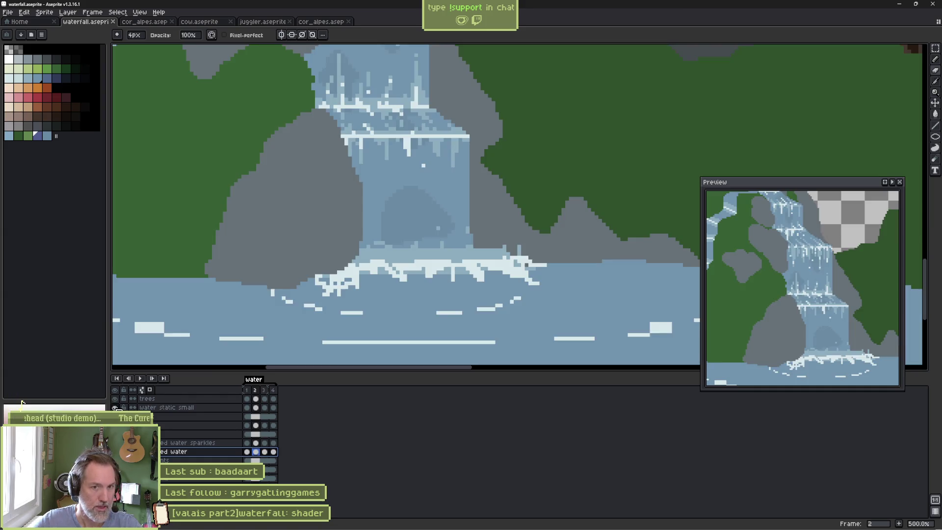
left_click(115, 408, "alt")
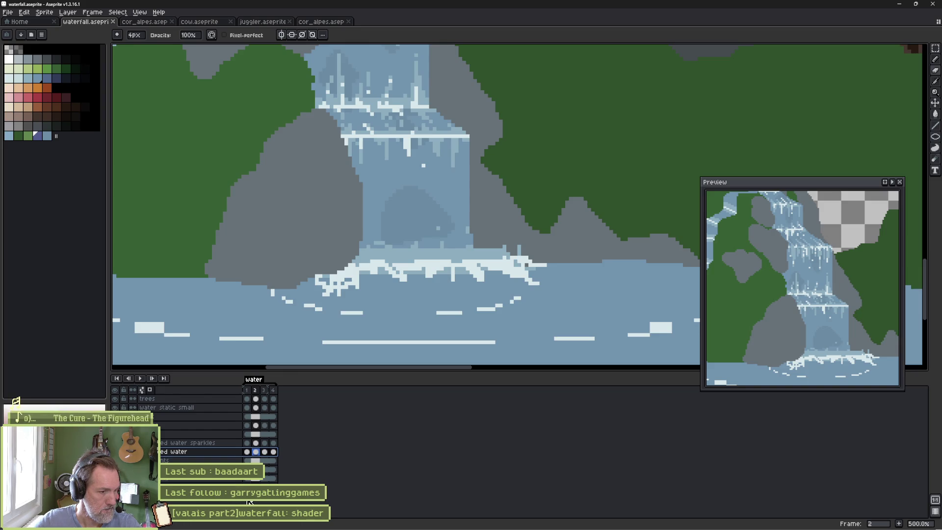
key("Left")
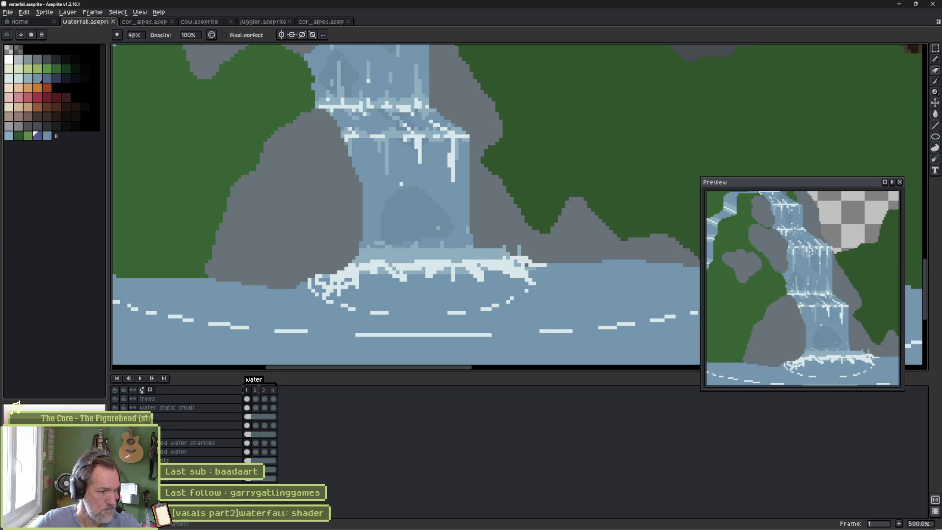
key("Right")
key("Right")
key("Right")
key("ctrl+s")
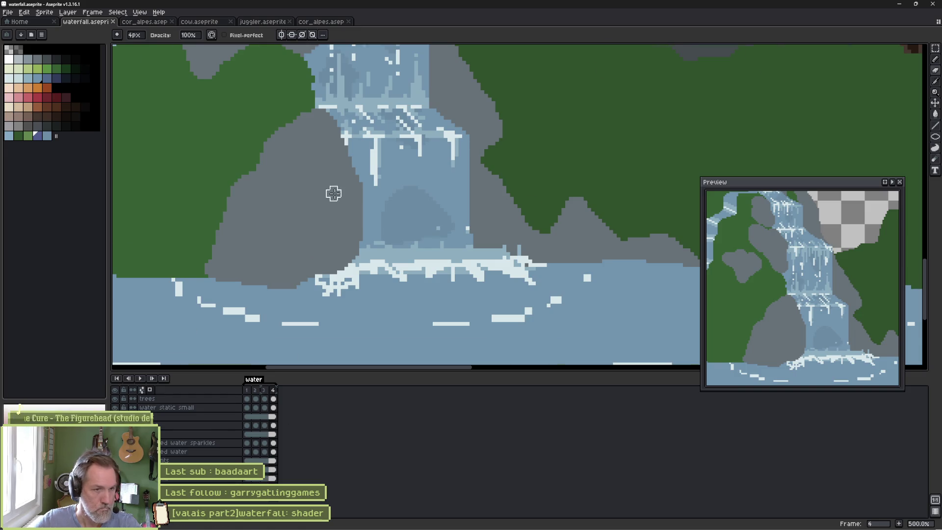
Zoom out to the whole scene and re-import the updated waterfall sprite in Godot.
scroll(340, 159, "down", 3)
left_click_drag(340, 159, 377, 237)
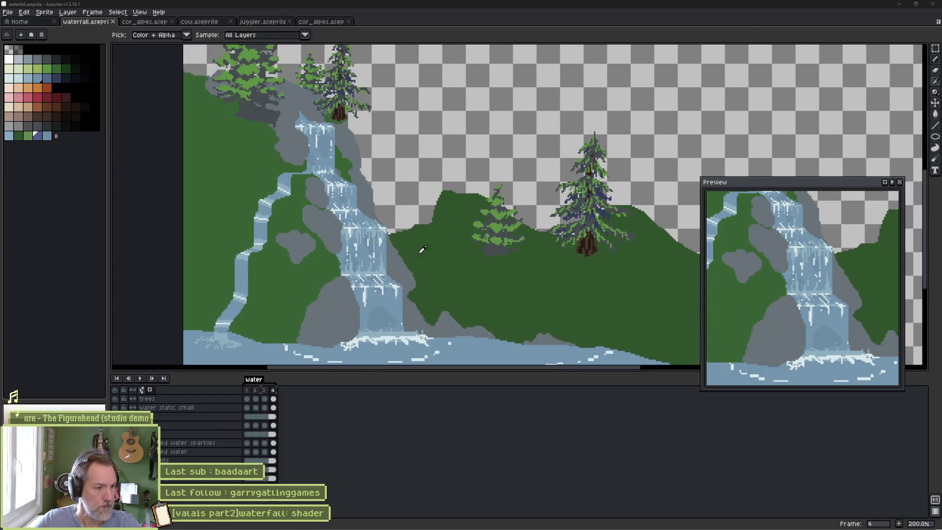
key("alt+Tab")
left_click(879, 516)
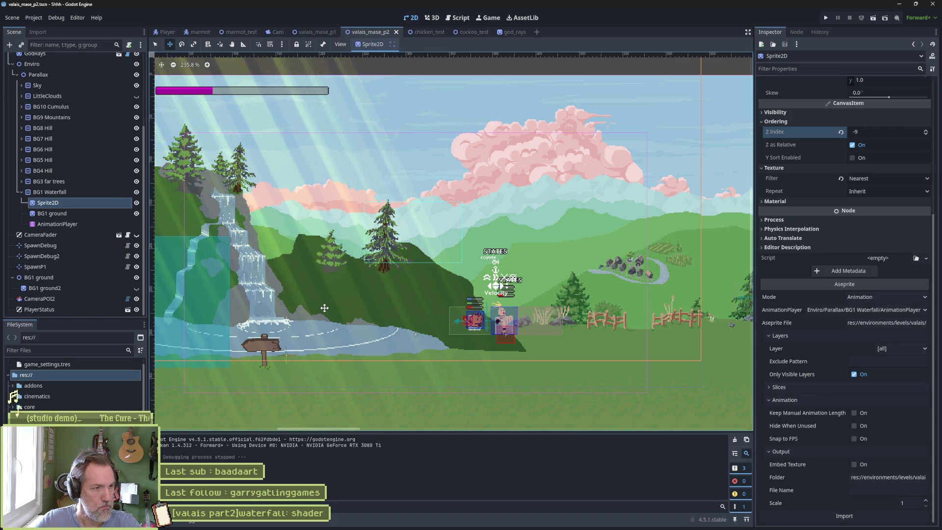
Return from Godot to the waterfall artwork in Aseprite.
key("alt+Tab")
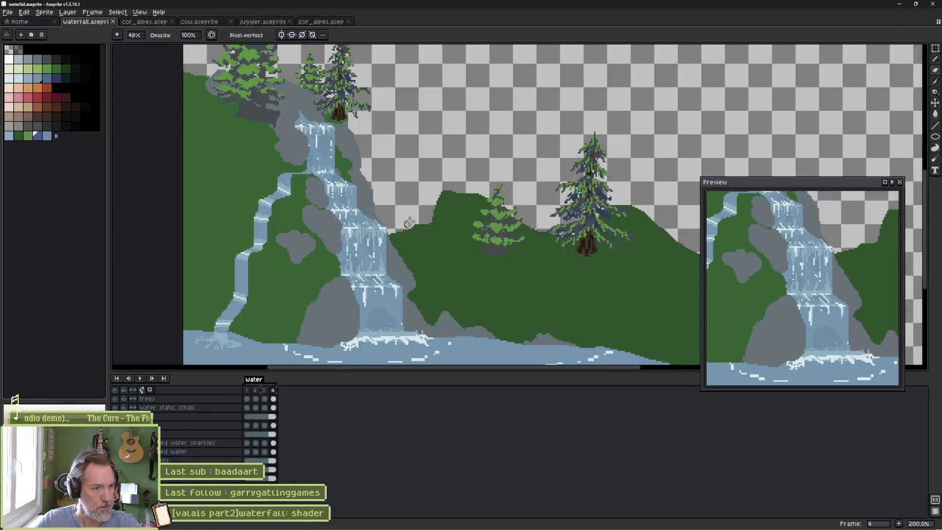
Fill the light grey rock with the dark grey sampled from the canvas.
scroll(392, 238, "up", 2)
key("b")
left_click(390, 241, "ctrl")
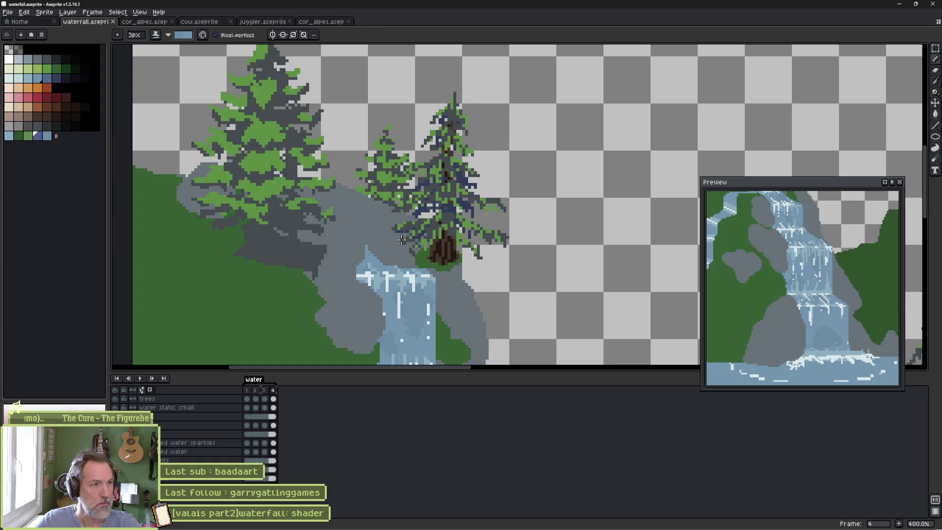
key("alt")
left_click(392, 235)
key("w")
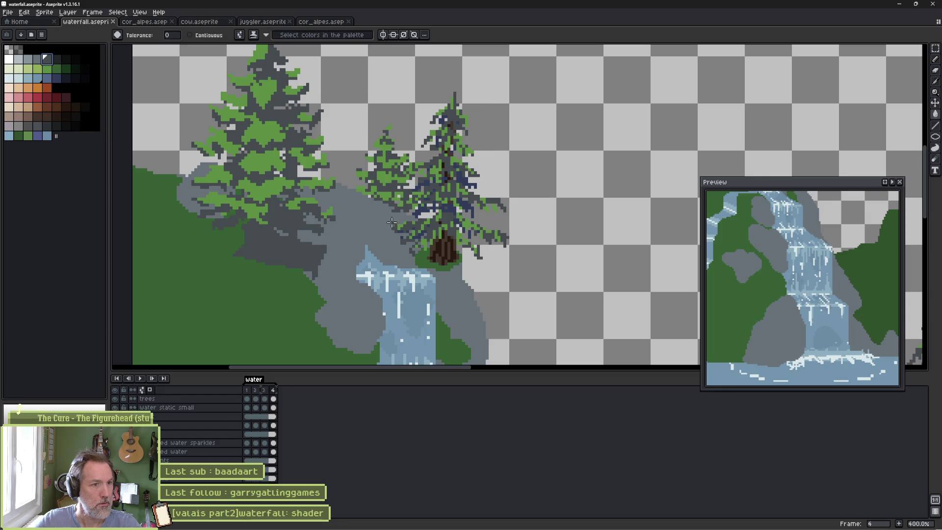
left_click(381, 222)
scroll(381, 222, "down", 3)
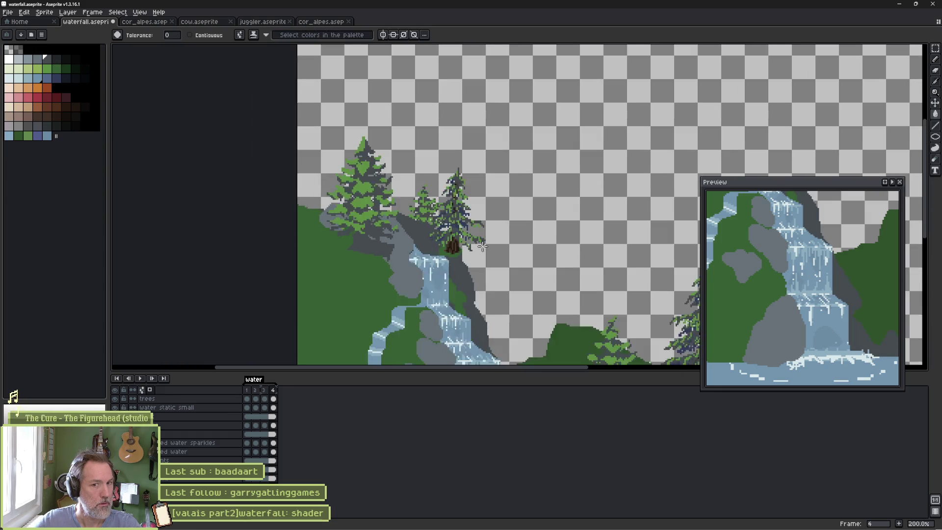
left_click_drag(547, 254, 460, 195)
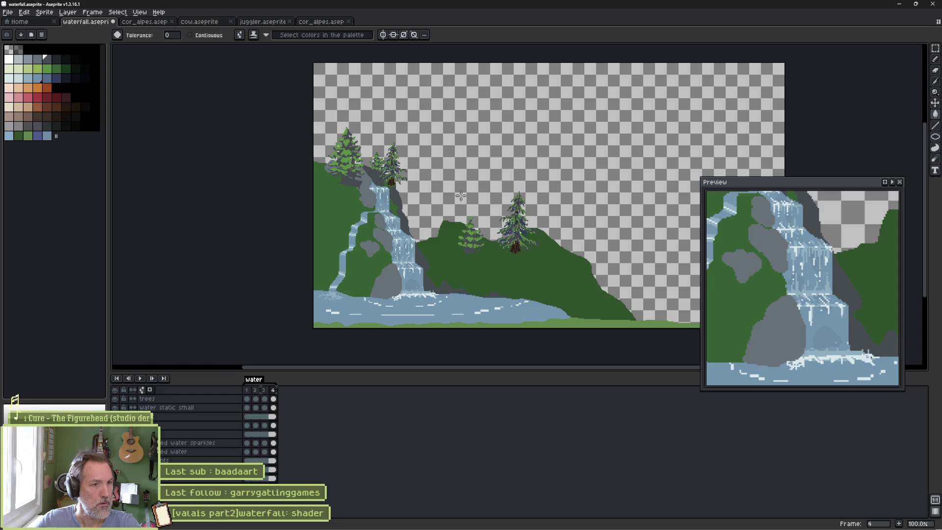
scroll(460, 195, "up", 3)
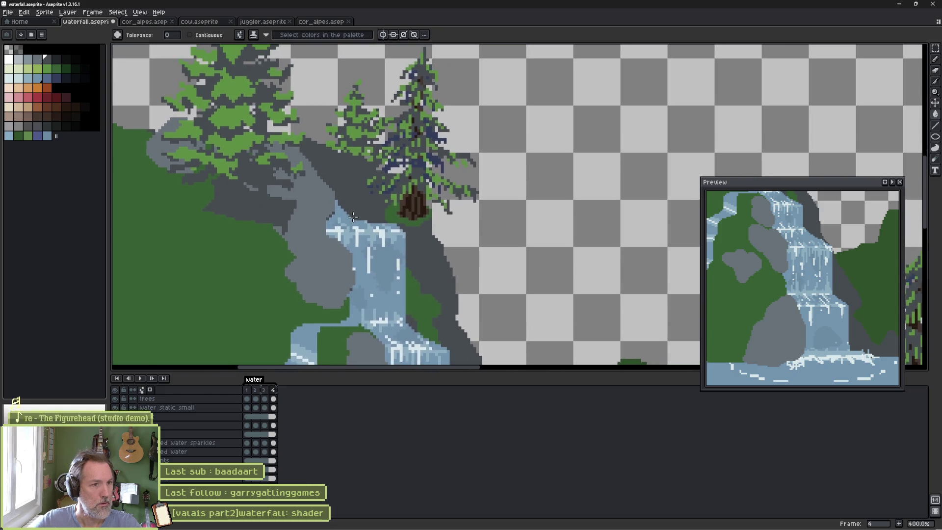
Paint lighter grey shading down the dark rock with a two-tone grey ramp and 6px brush.
key("b")
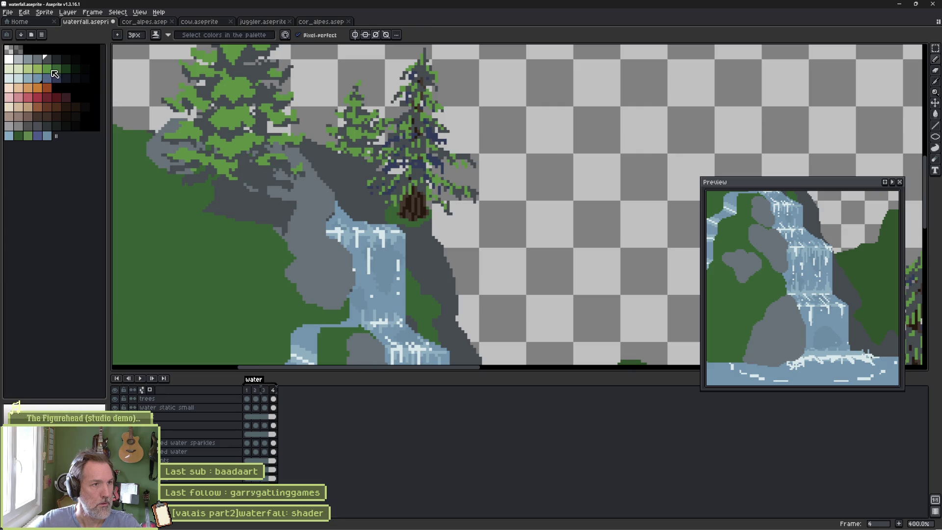
left_click_drag(46, 58, 38, 58)
key("plus")
key("plus")
key("plus")
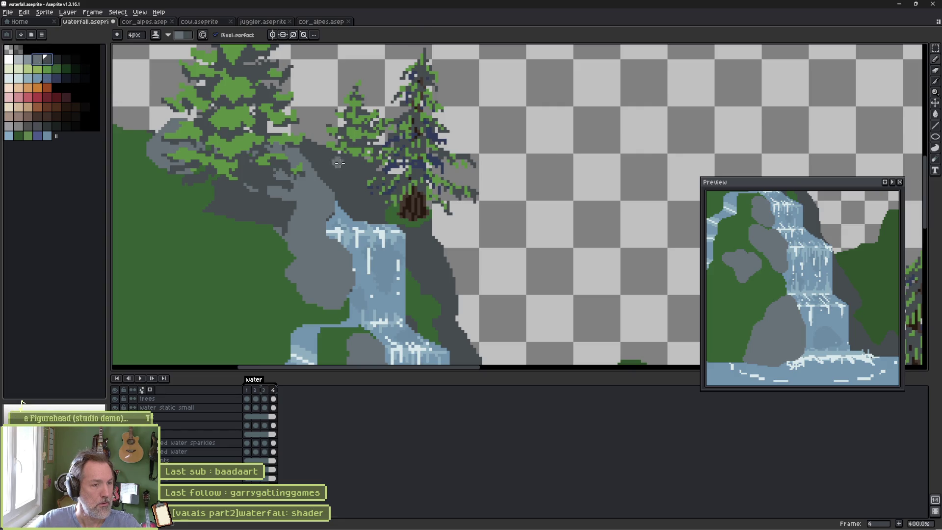
mouse_move(314, 144)
left_mouse_down()
mouse_move(343, 165)
mouse_move(349, 189)
mouse_move(384, 172)
mouse_move(440, 231)
mouse_move(444, 265)
mouse_move(461, 275)
mouse_move(449, 161)
mouse_move(411, 196)
mouse_move(423, 206)
left_mouse_up()
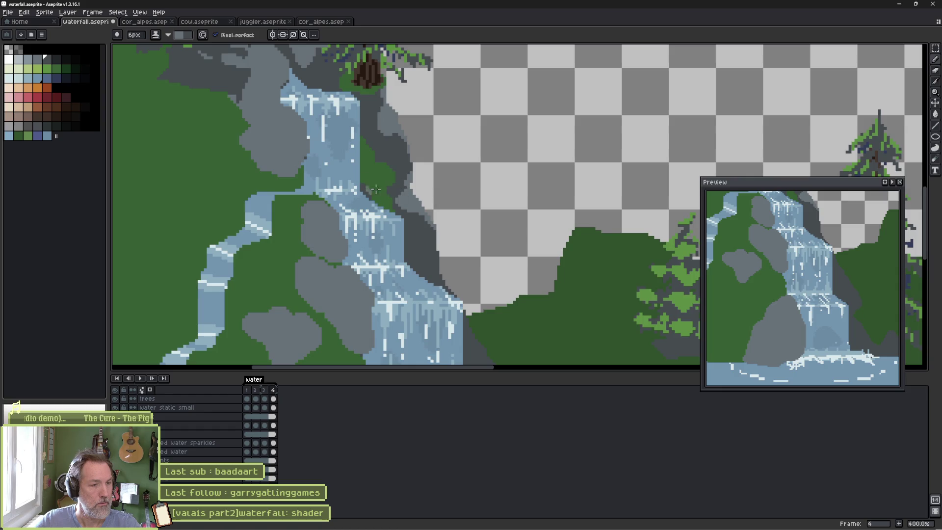
left_click_drag(331, 151, 436, 298)
left_click(36, 62)
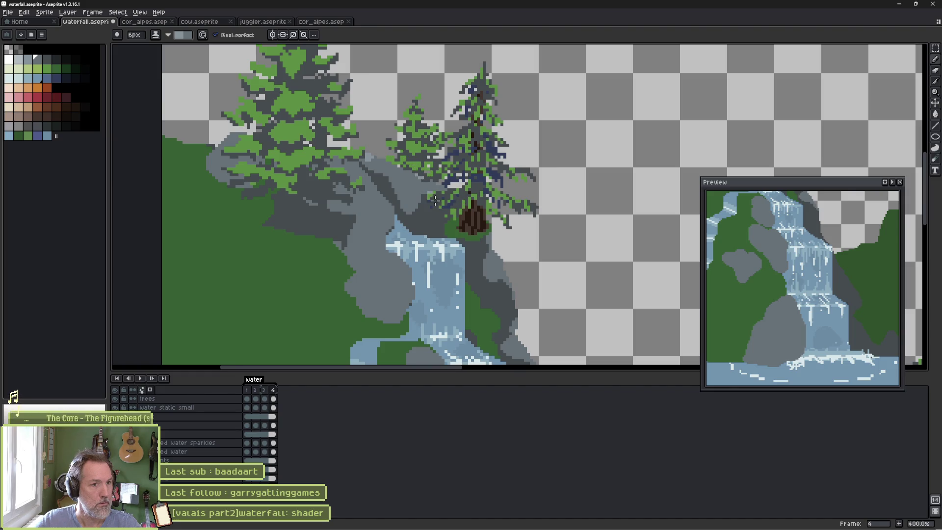
scroll(434, 201, "down", 2)
scroll(434, 201, "right", 2)
key("minus")
key("minus")
key("minus")
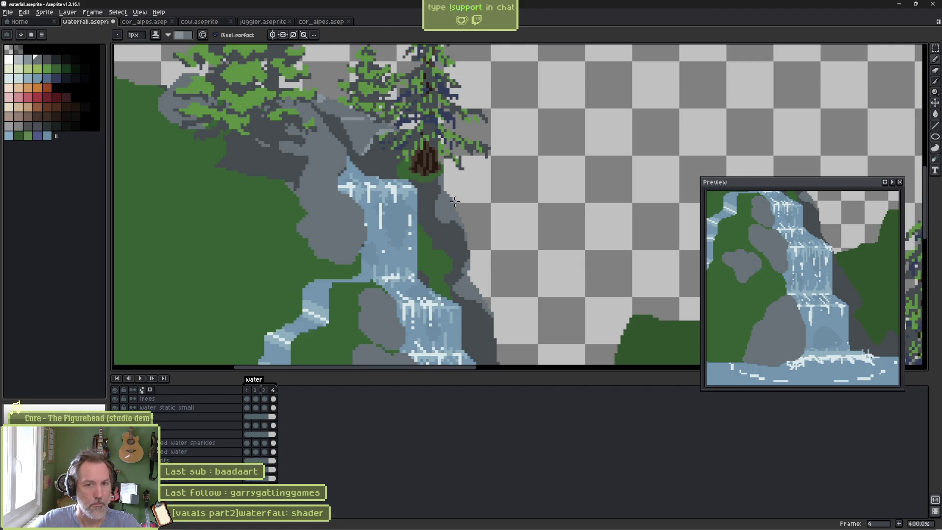
key("ctrl")
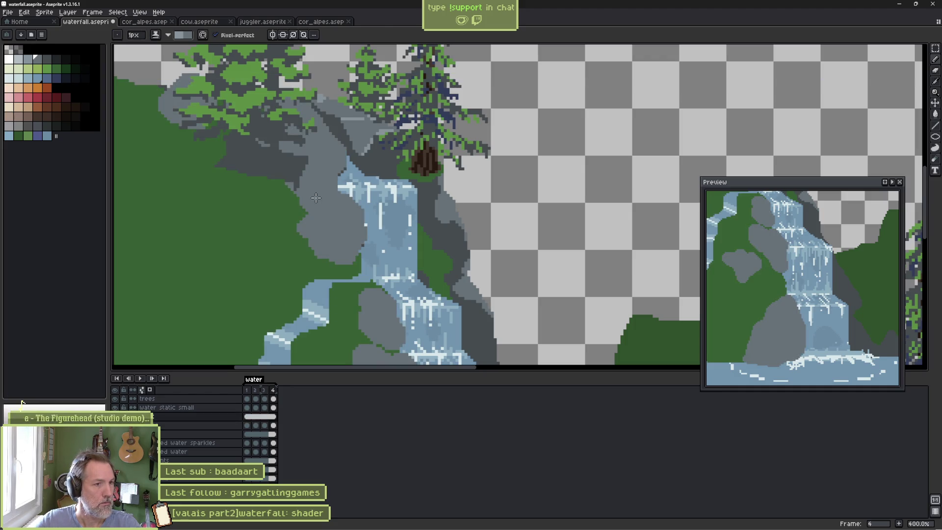
Paint darker grey shadow patches with an enlarged brush on the rocks left of the waterfall.
left_click(219, 168, "alt")
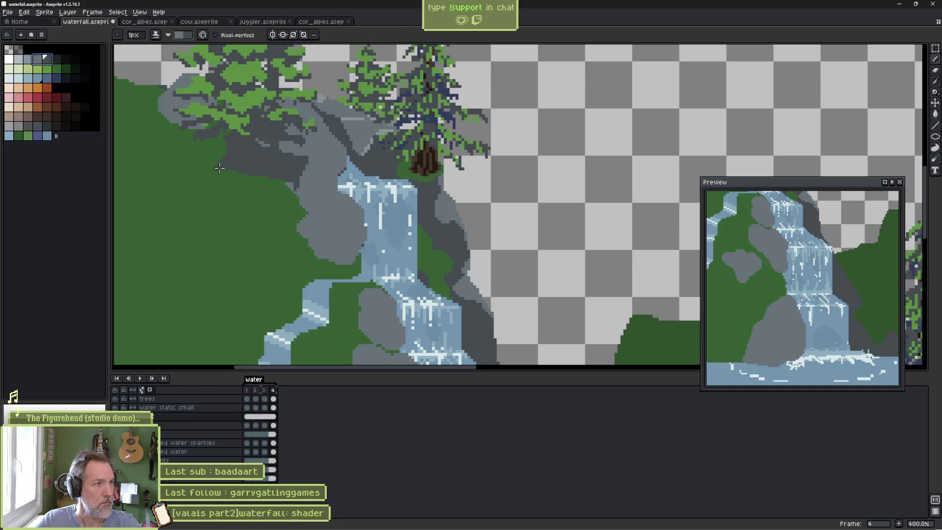
left_click(316, 230, "alt")
key("plus")
key("plus")
key("plus")
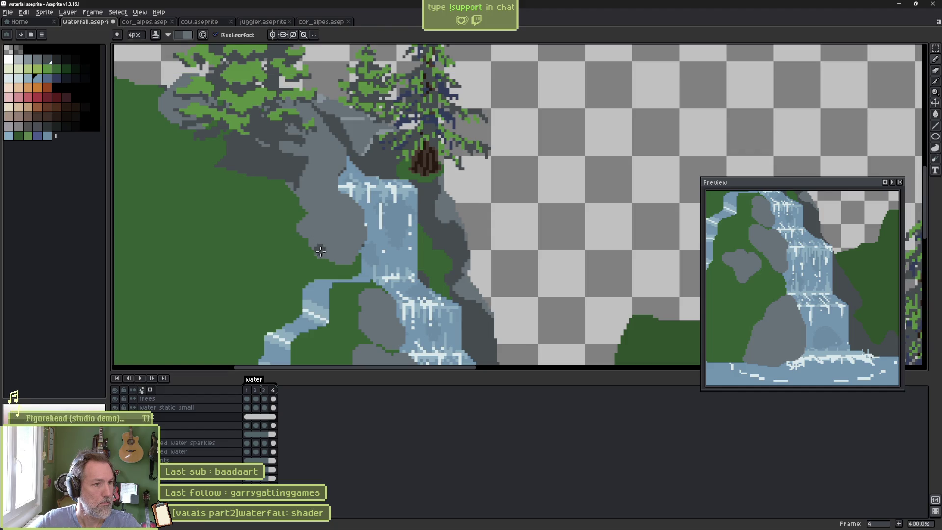
mouse_move(309, 240)
left_mouse_down()
mouse_move(339, 247)
mouse_move(366, 224)
mouse_move(350, 260)
mouse_move(318, 253)
left_mouse_up()
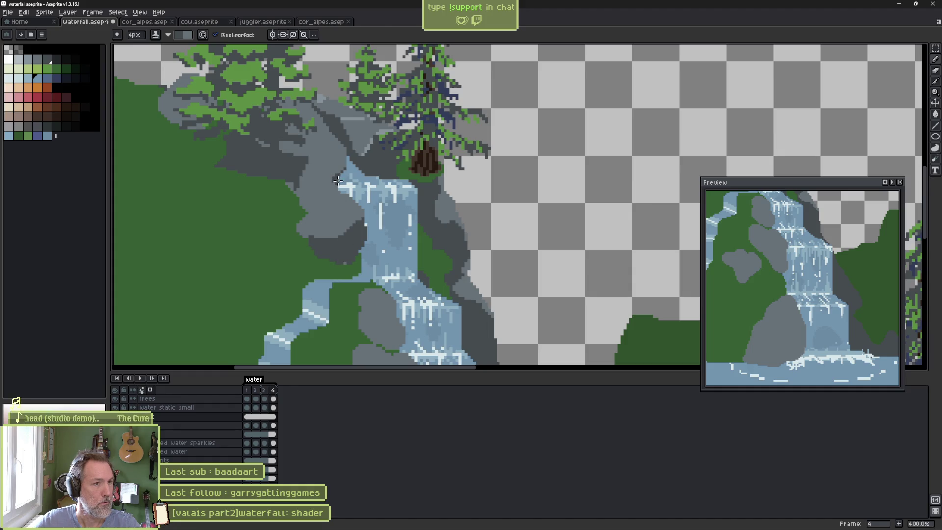
mouse_move(334, 182)
left_mouse_down()
mouse_move(307, 195)
mouse_move(331, 192)
mouse_move(292, 205)
mouse_move(328, 202)
mouse_move(300, 206)
left_mouse_up()
scroll(300, 206, "down", 4)
scroll(299, 206, "right", 3)
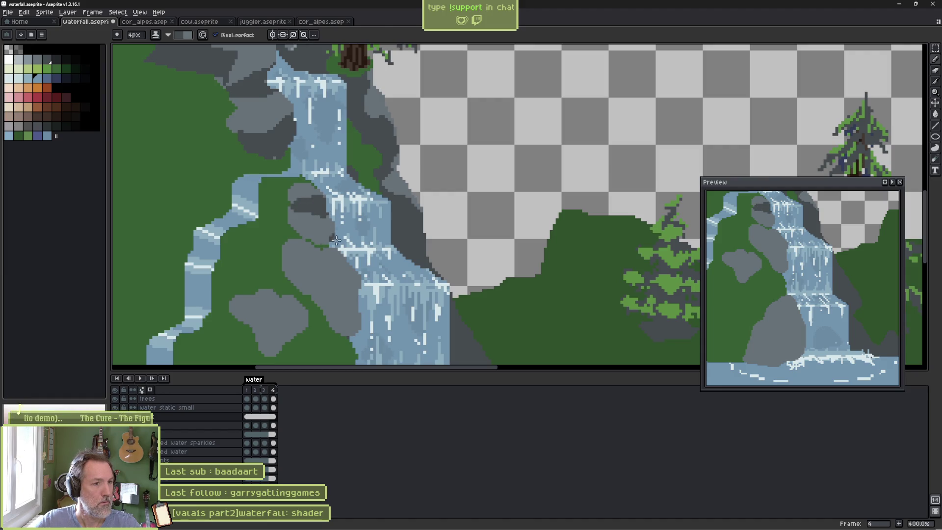
mouse_move(334, 241)
left_mouse_down()
mouse_move(315, 239)
mouse_move(311, 265)
mouse_move(324, 269)
mouse_move(311, 277)
mouse_move(328, 280)
mouse_move(331, 266)
mouse_move(359, 292)
mouse_move(331, 316)
mouse_move(360, 327)
left_mouse_up()
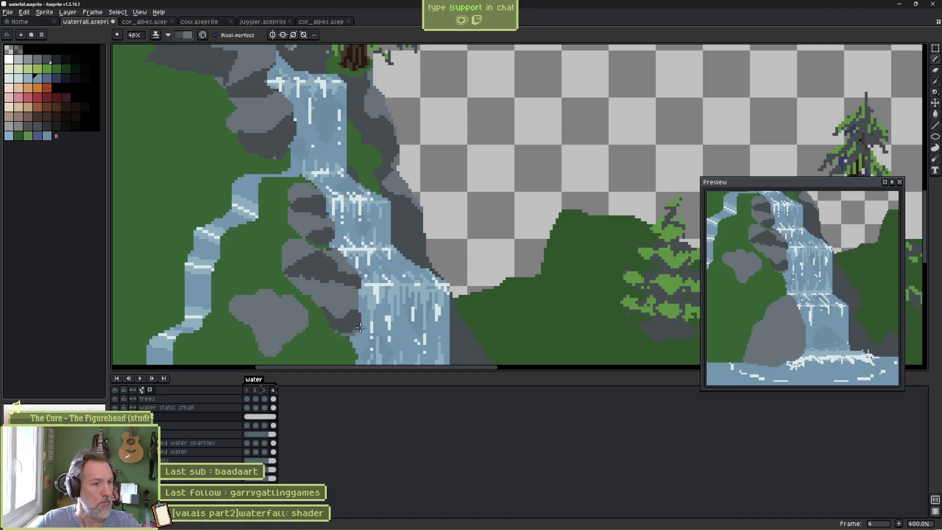
scroll(321, 279, "down", 3)
scroll(322, 279, "left", 1)
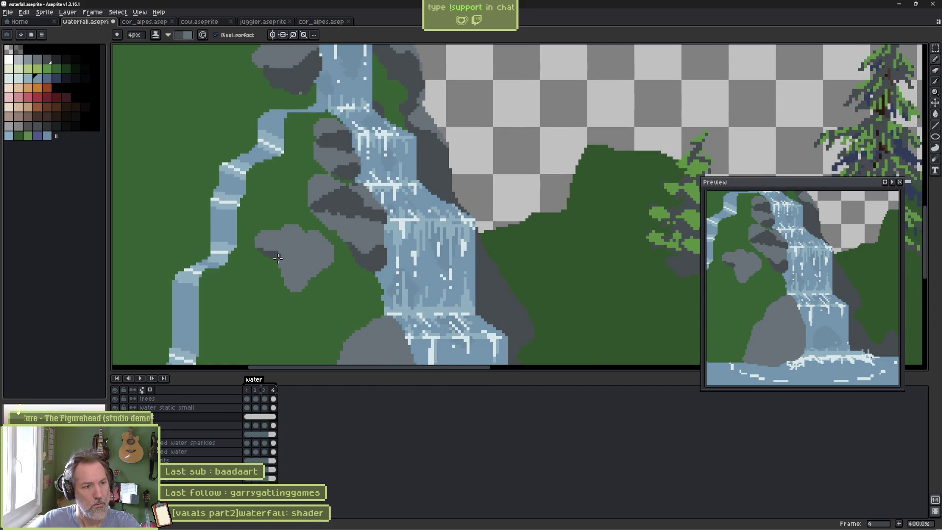
mouse_move(282, 258)
left_mouse_down()
mouse_move(330, 259)
mouse_move(287, 264)
mouse_move(306, 273)
mouse_move(292, 287)
left_mouse_up()
scroll(334, 295, "down", 1)
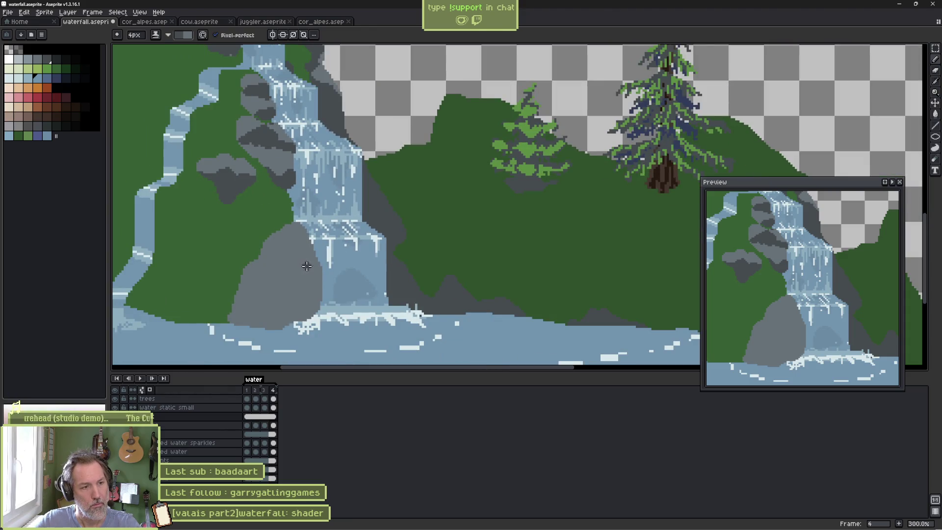
Paint dark grey shadows on the lower-left rock, then a lighter grey highlight on the big rock.
mouse_move(318, 258)
left_mouse_down()
mouse_move(279, 286)
mouse_move(319, 282)
mouse_move(315, 270)
left_mouse_up()
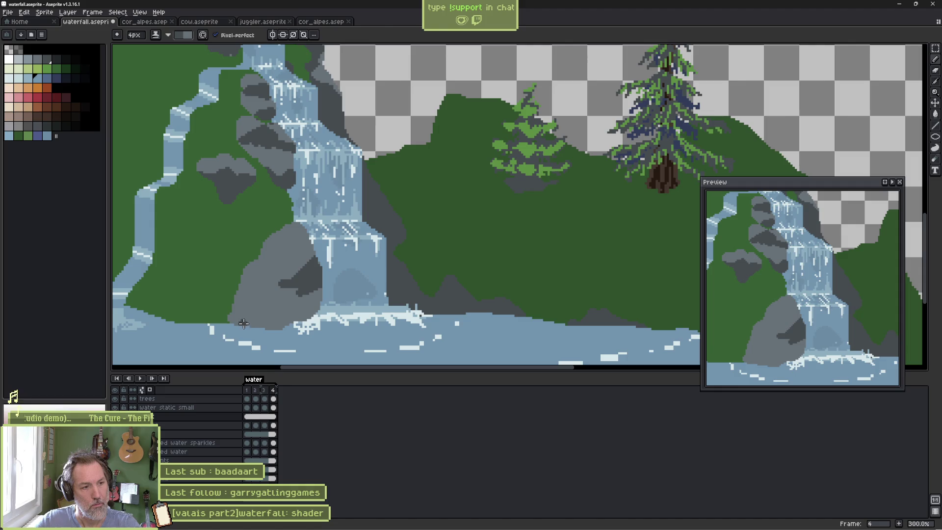
mouse_move(246, 320)
left_mouse_down()
mouse_move(288, 317)
mouse_move(251, 327)
mouse_move(320, 305)
left_mouse_up()
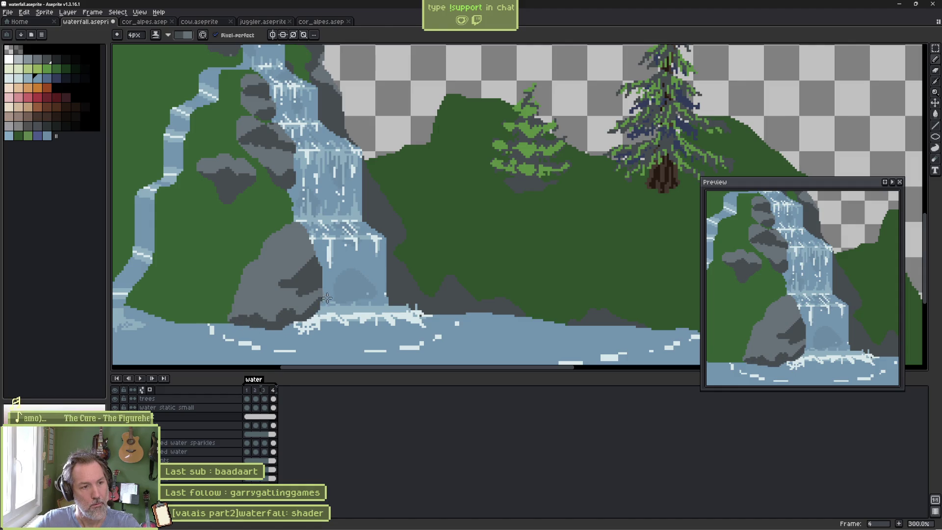
left_click(28, 60)
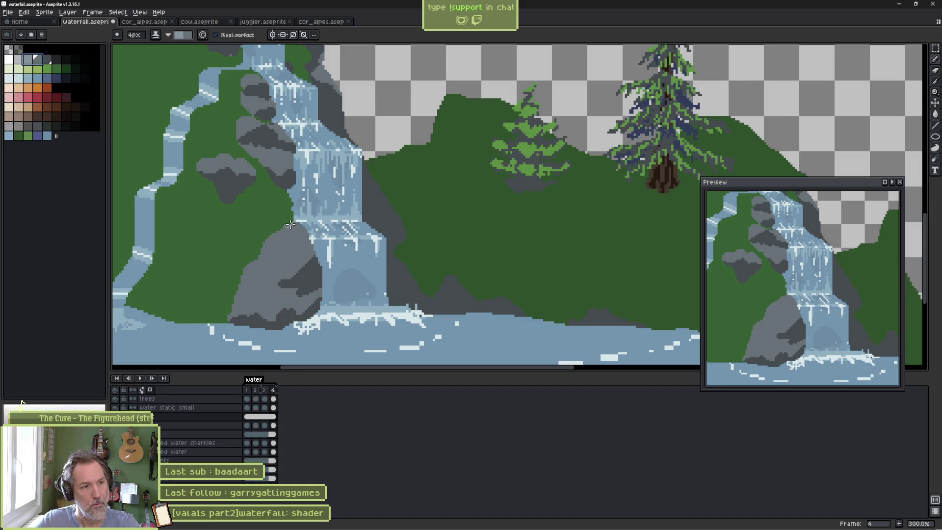
mouse_move(277, 239)
left_mouse_down()
mouse_move(250, 270)
mouse_move(258, 275)
left_mouse_up()
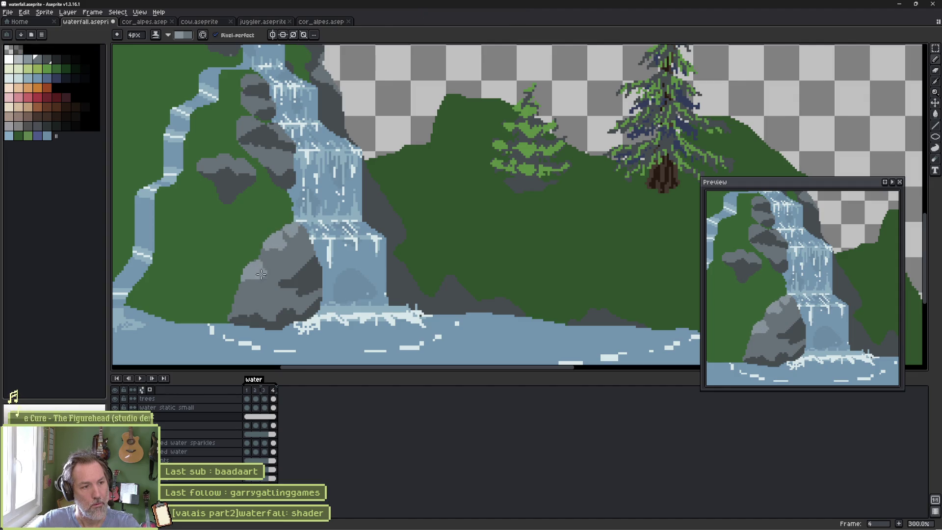
scroll(271, 297, "up", 5)
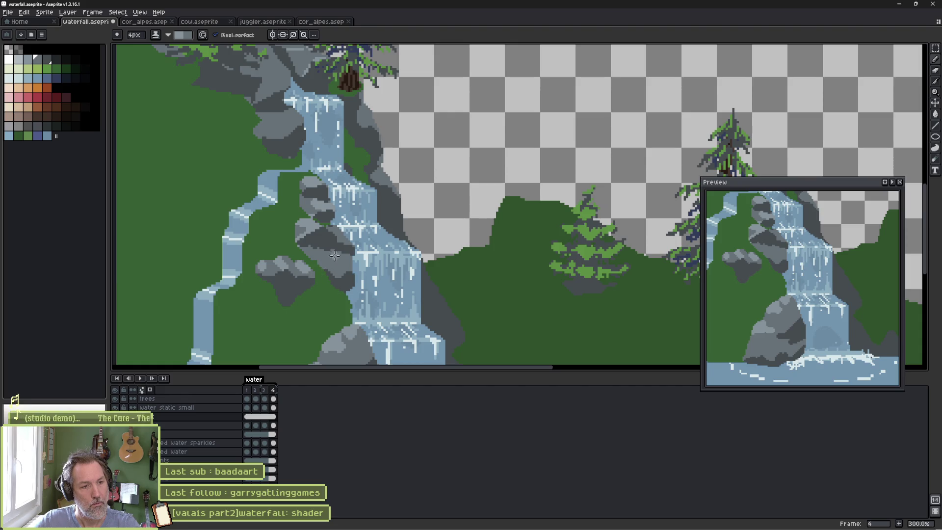
Paint light grey diagonal and edge highlights on the rocks left of the upper waterfall.
scroll(280, 257, "up", 1)
scroll(286, 279, "up", 1)
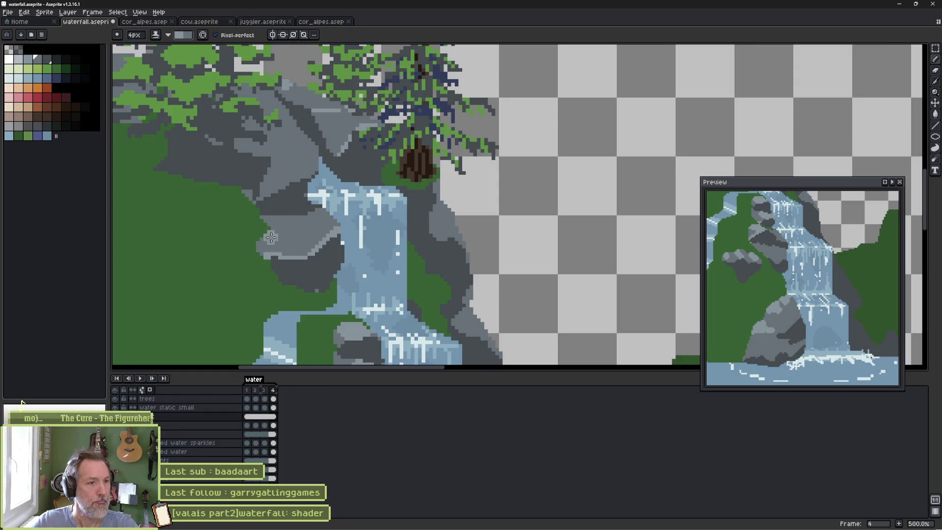
left_click_drag(259, 251, 314, 231)
scroll(313, 231, "up", 3)
scroll(314, 231, "left", 3)
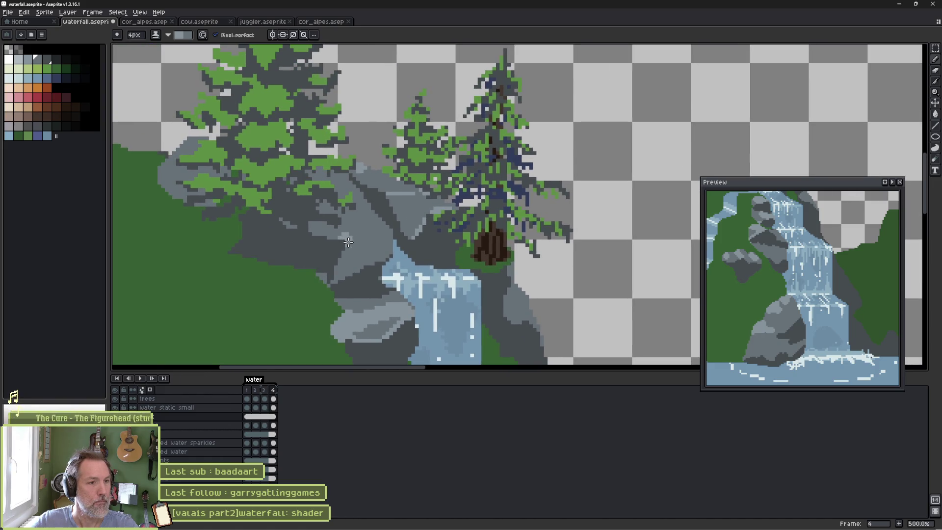
left_click_drag(387, 228, 344, 170)
left_click_drag(202, 139, 158, 169)
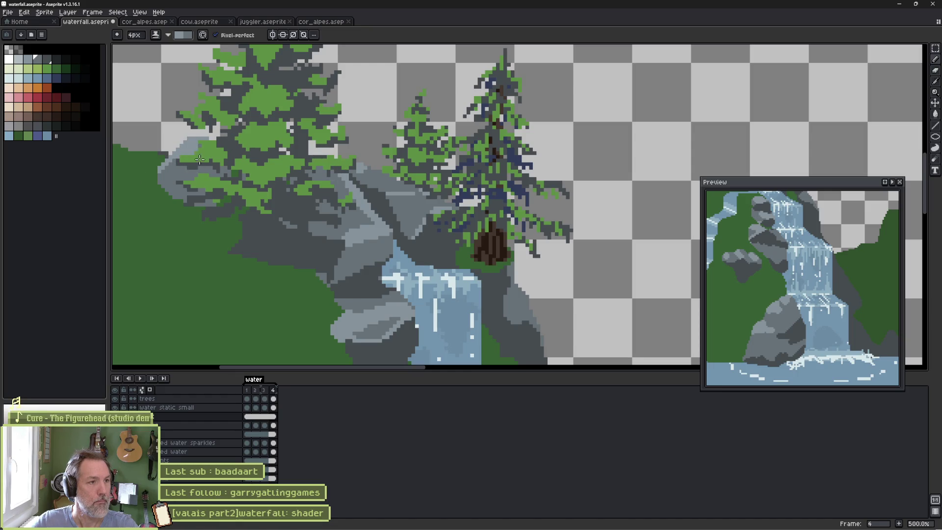
mouse_move(327, 226)
left_mouse_down()
mouse_move(346, 214)
mouse_move(371, 223)
left_mouse_up()
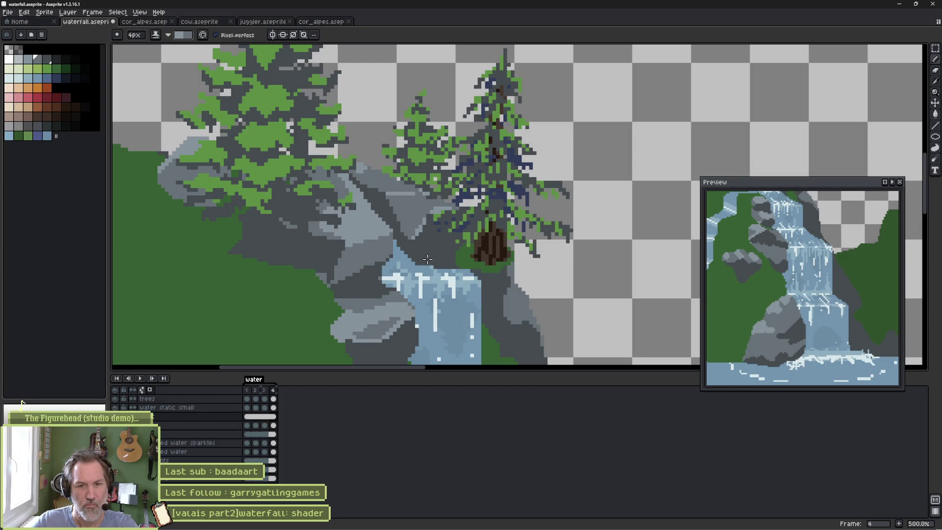
scroll(380, 291, "down", 2)
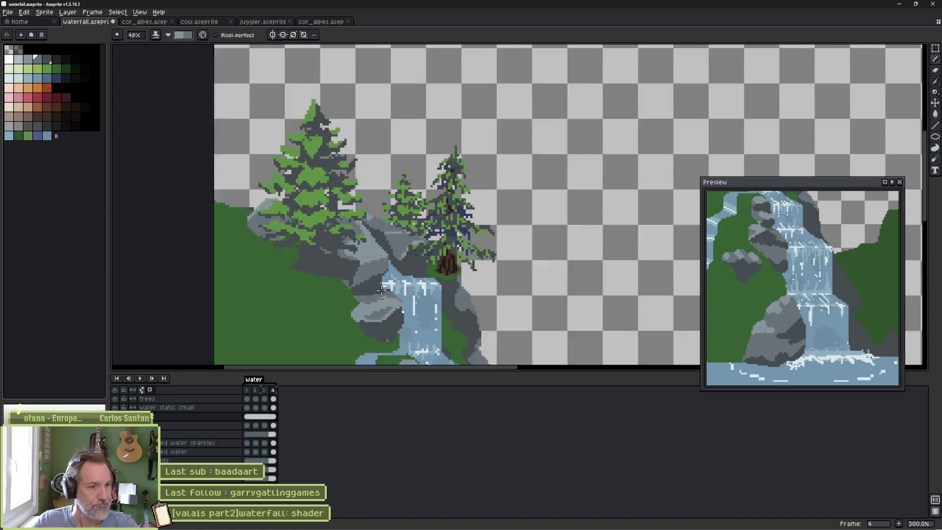
Paint grey pixels extending the rock edge into the empty background beside the upper waterfall.
scroll(380, 291, "down", 1)
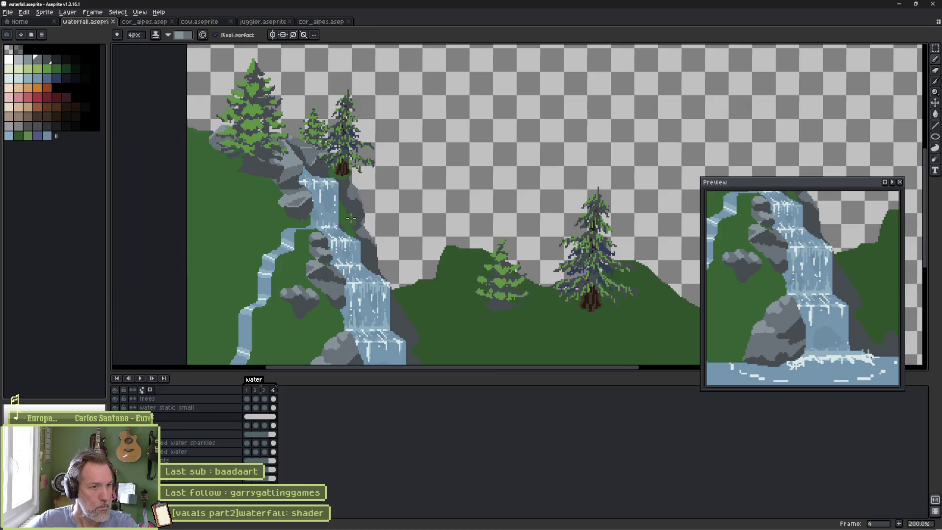
scroll(350, 223, "up", 4)
mouse_move(357, 167)
left_mouse_down()
mouse_move(353, 147)
mouse_move(378, 173)
left_mouse_up()
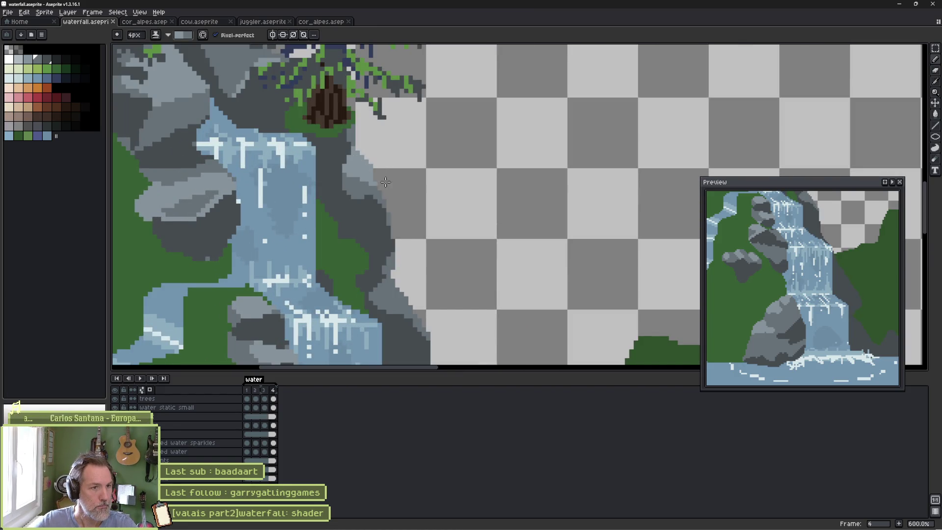
Zoom out to the lower waterfall rocks and save the waterfall artwork.
left_click_drag(426, 241, 402, 198)
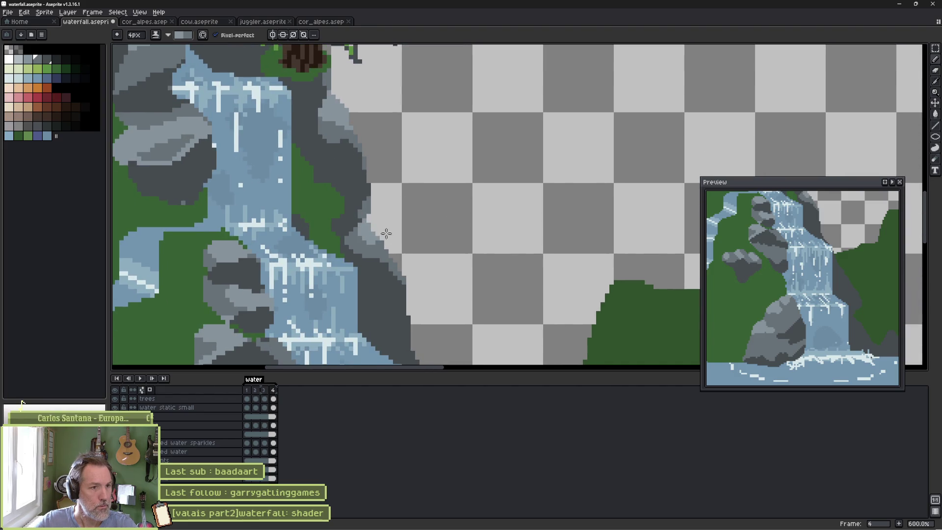
scroll(397, 218, "down", 5)
key("ctrl+s")
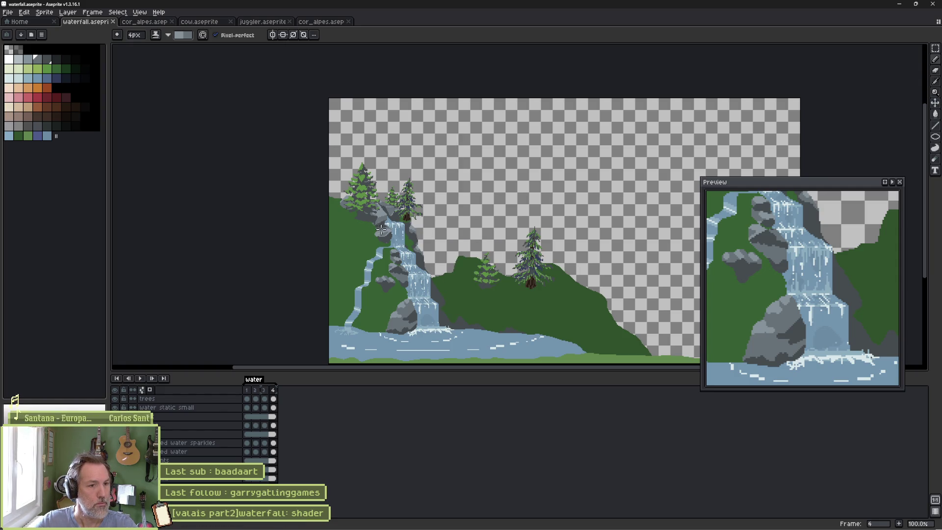
scroll(442, 266, "up", 1)
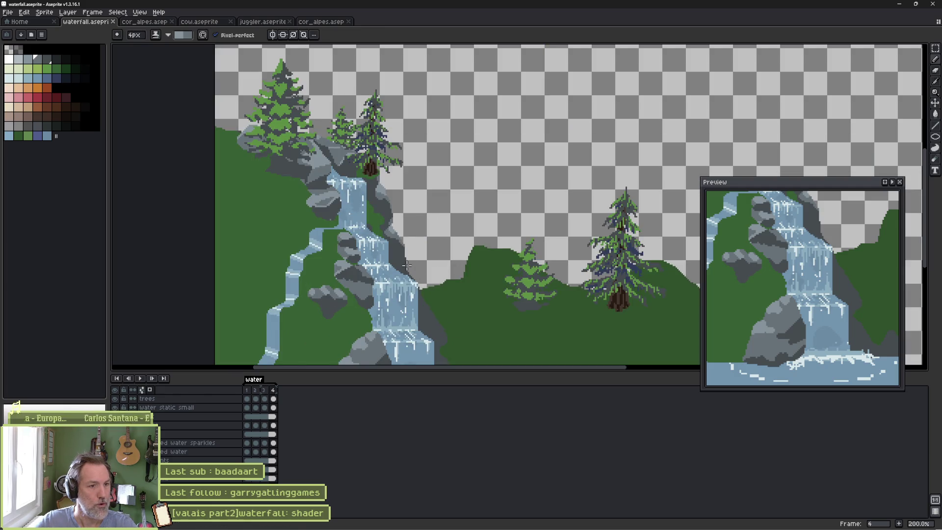
Run the Godot level, walk the player right then left toward the waterfall, and stop it.
mouse_move(757, 527)
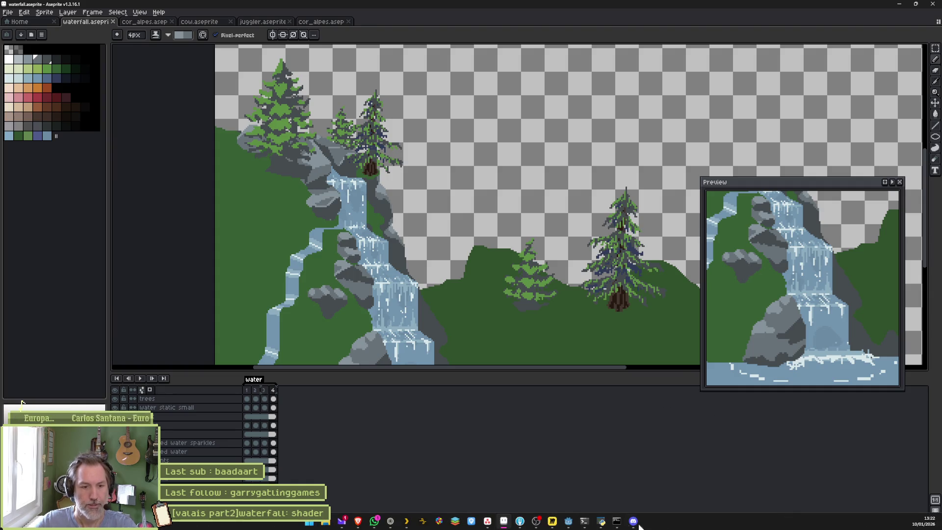
left_click(568, 521)
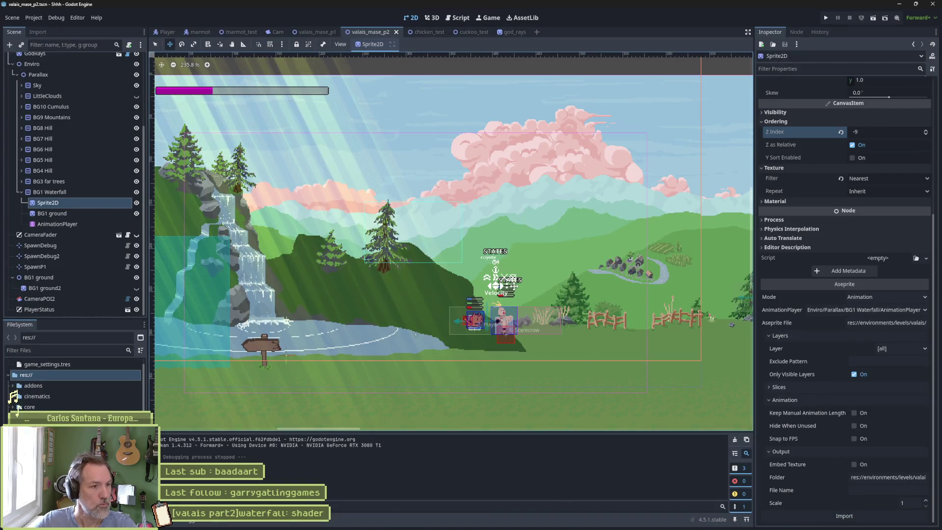
key("F6")
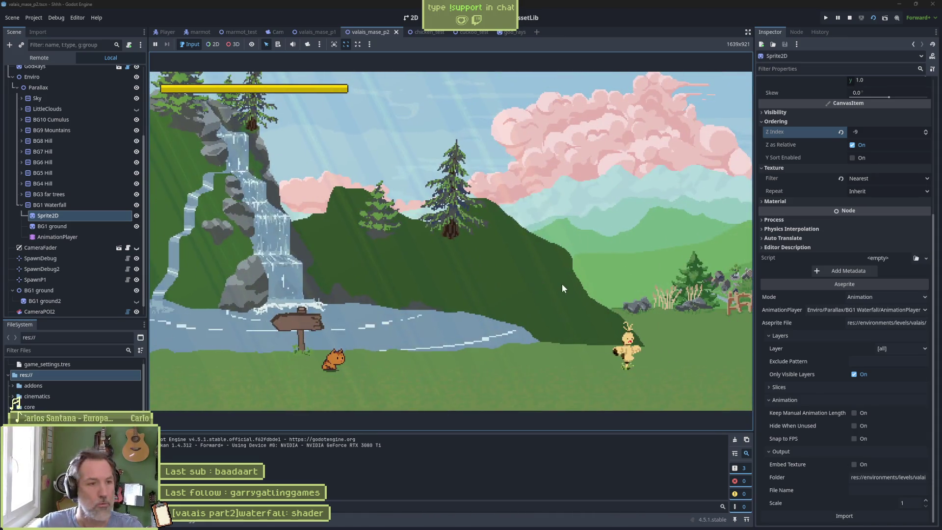
key("Right")
key("Right")
key("Left")
key("Left")
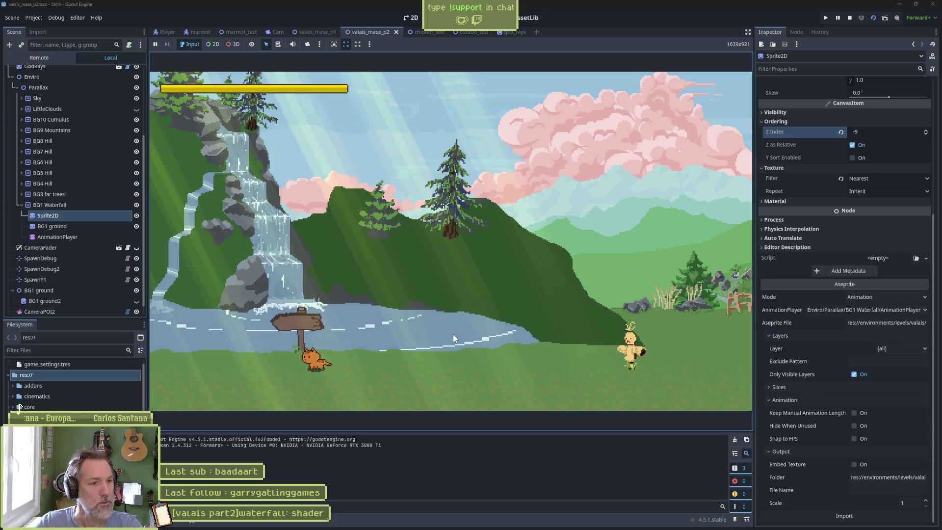
key("Left")
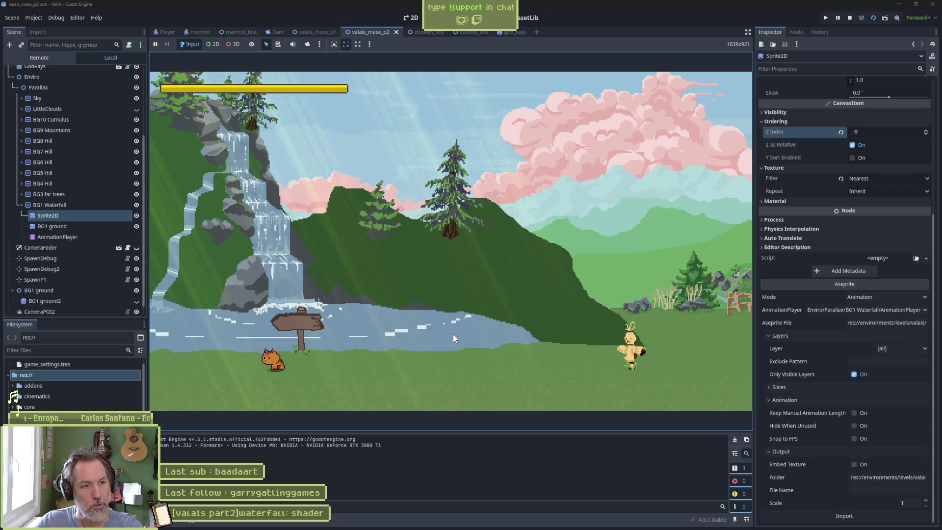
key("F8")
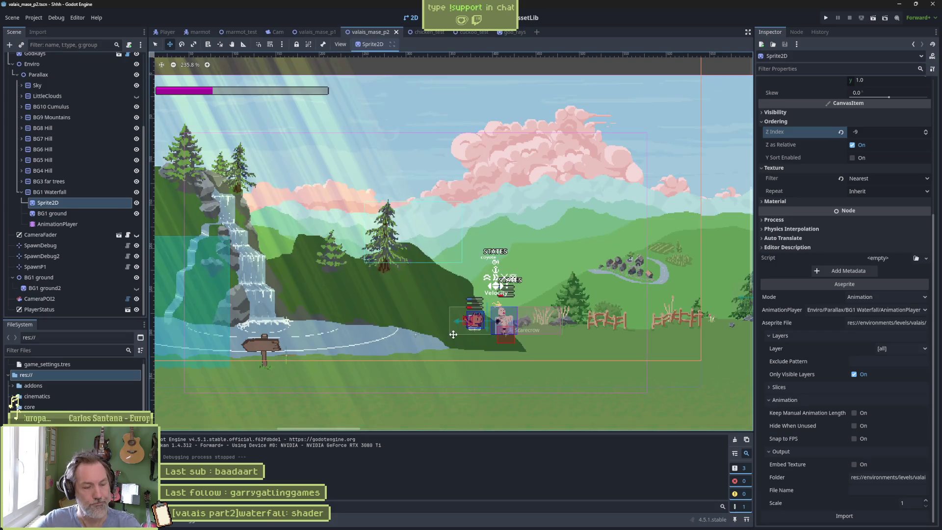
Select the ground layer and a new grey, zoom in on the waterfall's base pool, use a 1px brush.
key("alt+Tab")
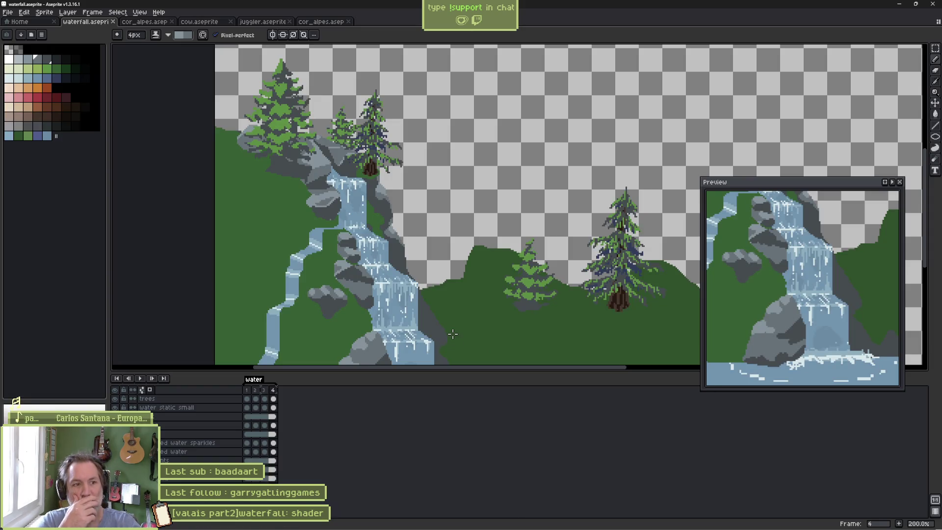
scroll(354, 216, "up", 3)
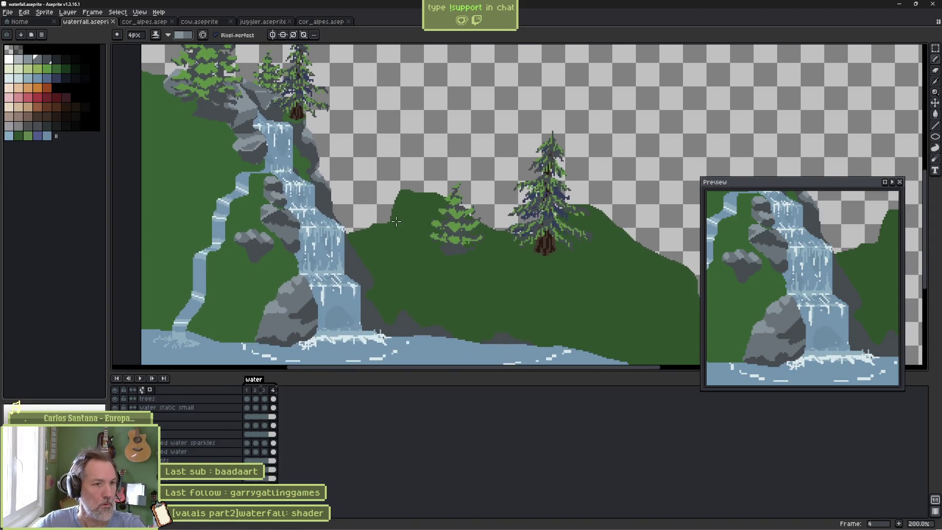
left_click(343, 296, "ctrl")
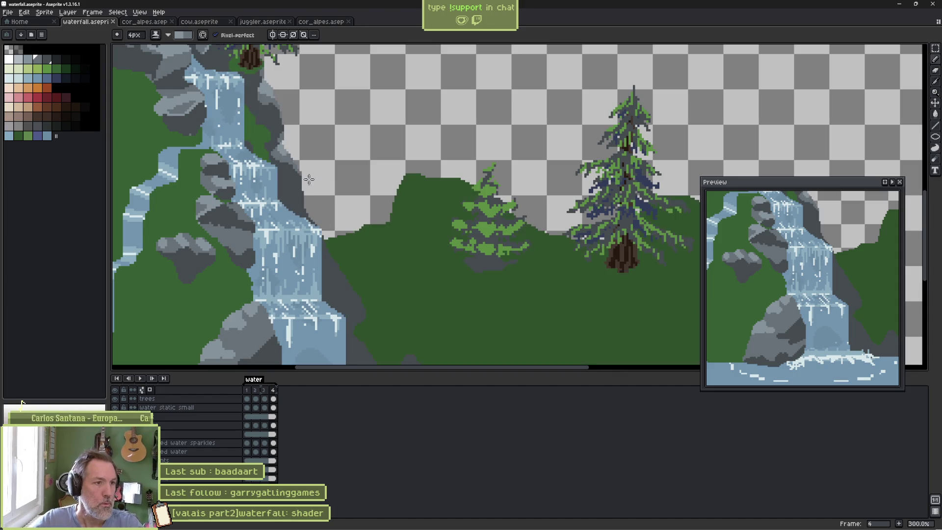
left_click(46, 60)
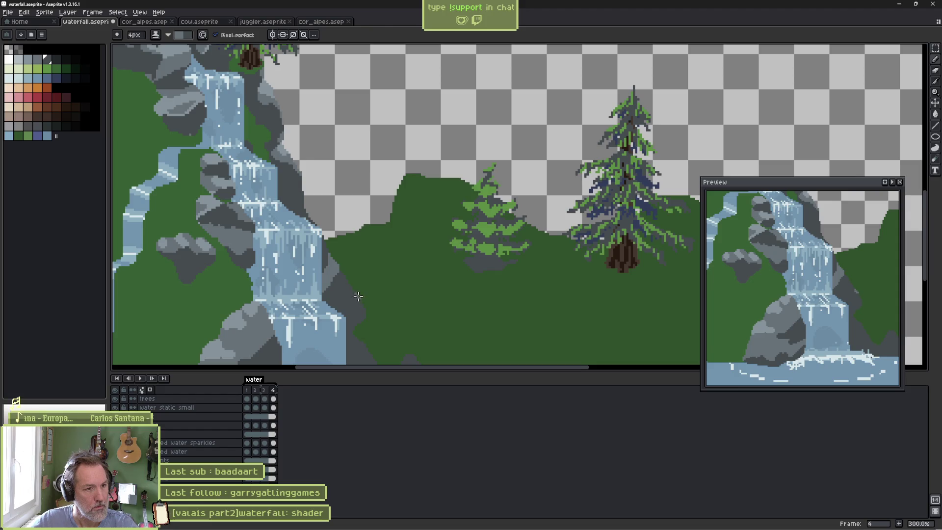
mouse_move(418, 345)
left_mouse_down()
mouse_move(408, 239)
mouse_move(396, 258)
mouse_move(407, 268)
left_mouse_up()
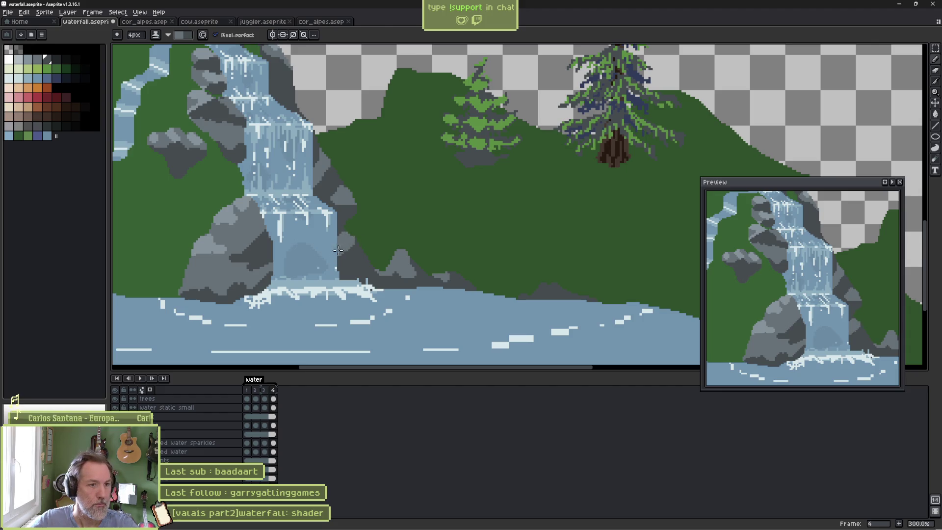
scroll(439, 154, "down", 1)
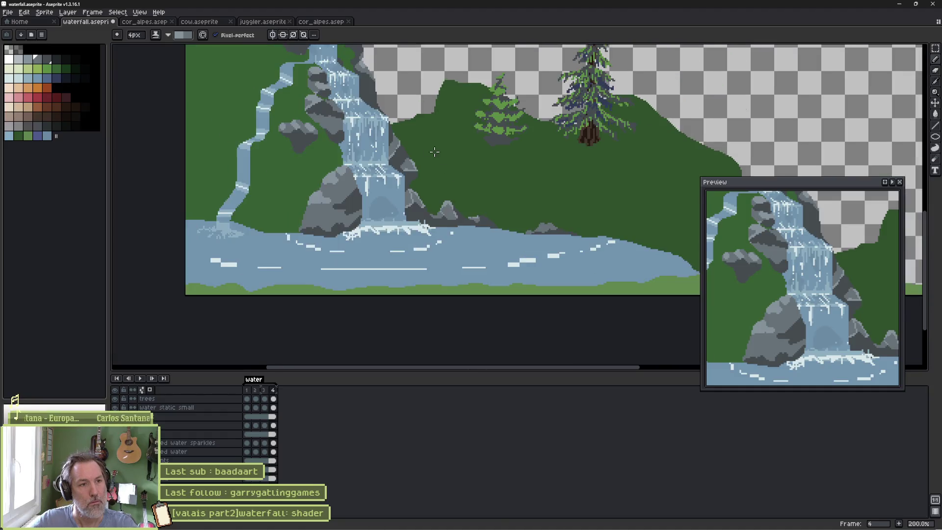
scroll(439, 155, "up", 1)
scroll(403, 173, "up", 4)
key("minus")
key("minus")
key("minus")
Draw light-grey crack lines across the big rock, including one along its lower edge.
left_click(398, 174)
left_click_drag(428, 173, 371, 269)
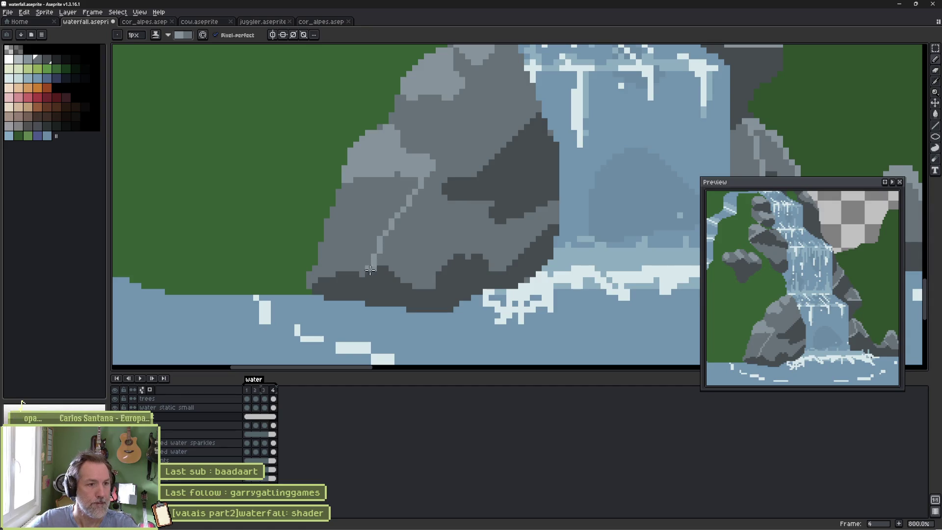
mouse_move(309, 282)
left_mouse_down()
mouse_move(344, 273)
mouse_move(364, 280)
left_mouse_up()
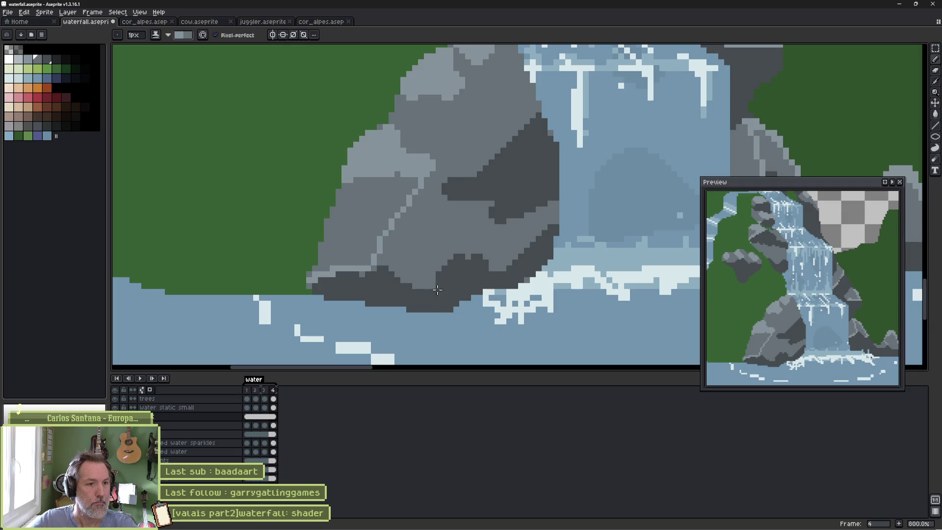
scroll(433, 271, "down", 3)
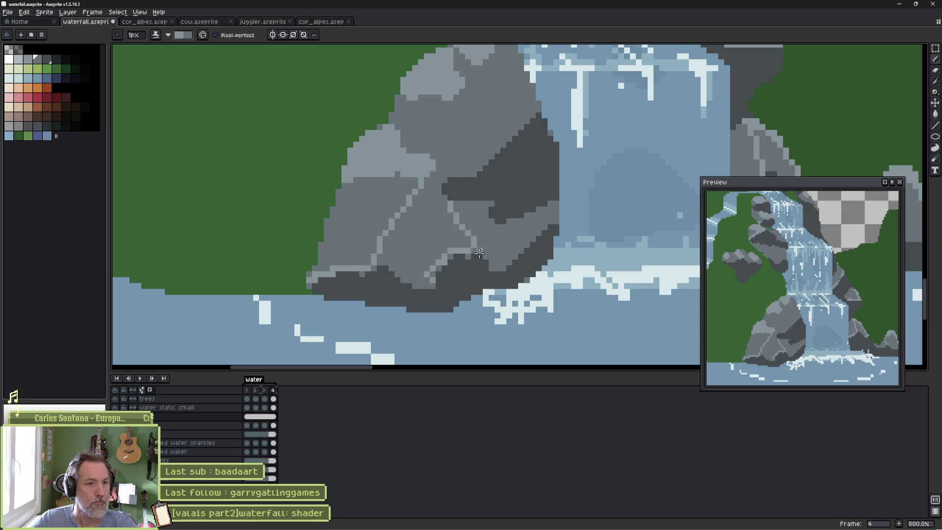
scroll(478, 212, "down", 2)
scroll(401, 289, "up", 1)
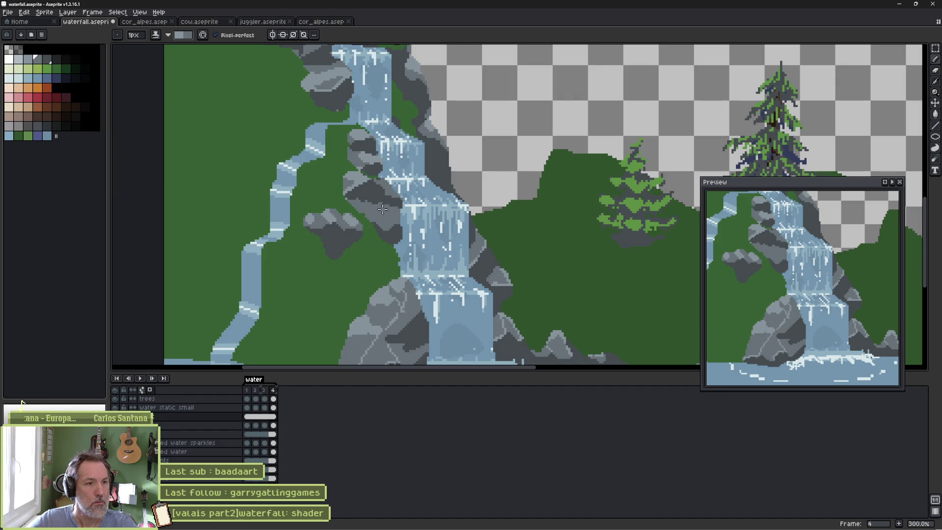
scroll(381, 231, "up", 1)
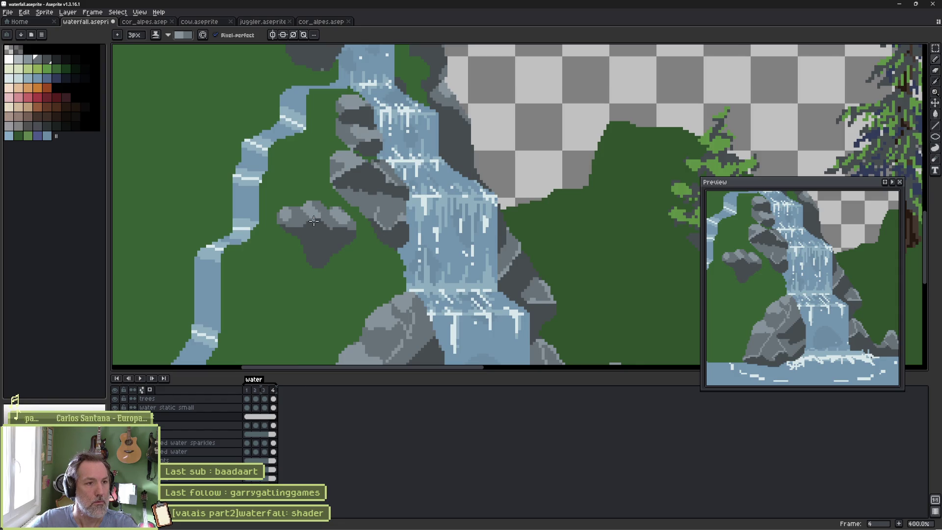
Set the brush back to 1px, undo an accidental artwork shift, and zoom out.
key("minus")
key("minus")
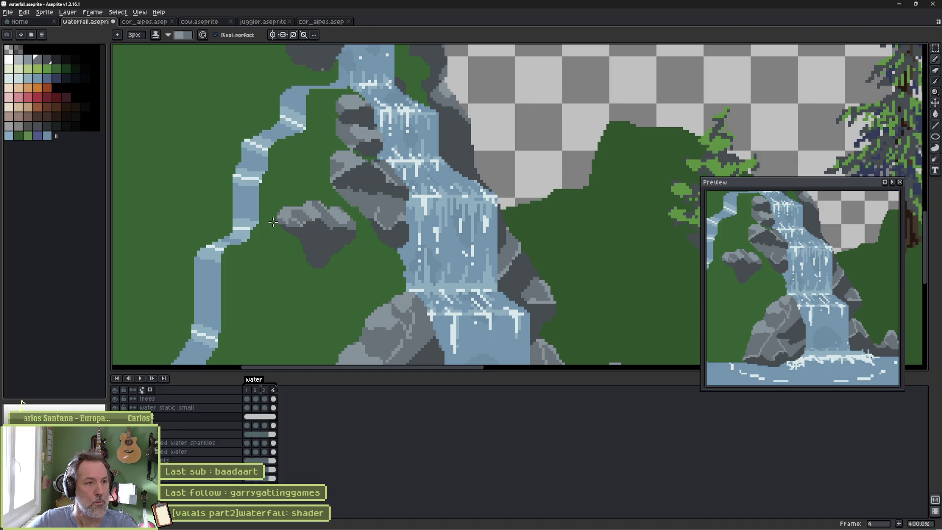
scroll(349, 243, "up", 5)
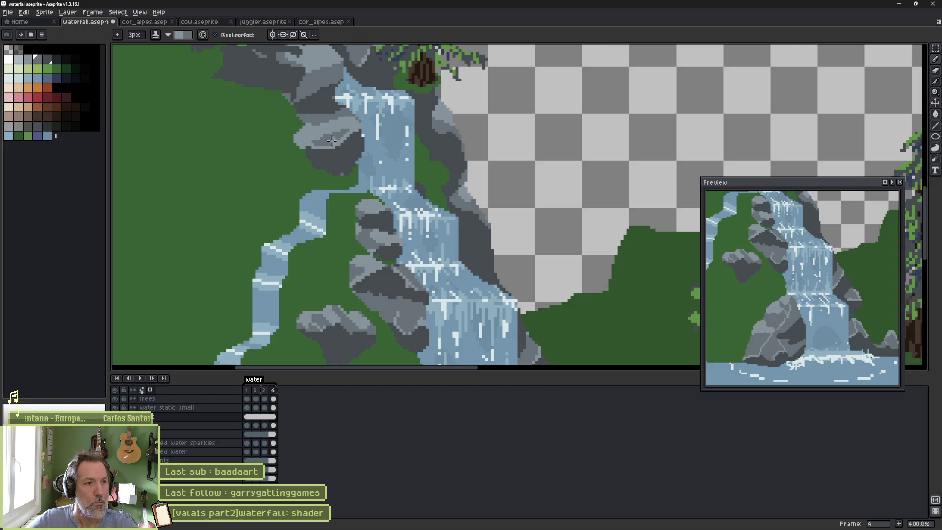
left_click_drag(332, 142, 354, 233)
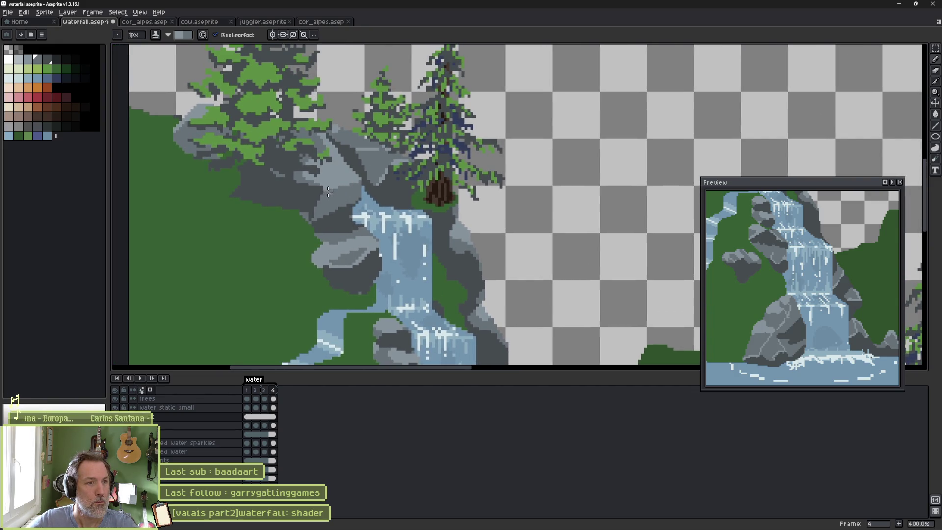
scroll(352, 219, "down", 1)
left_click_drag(370, 273, 335, 256)
key("ctrl+z")
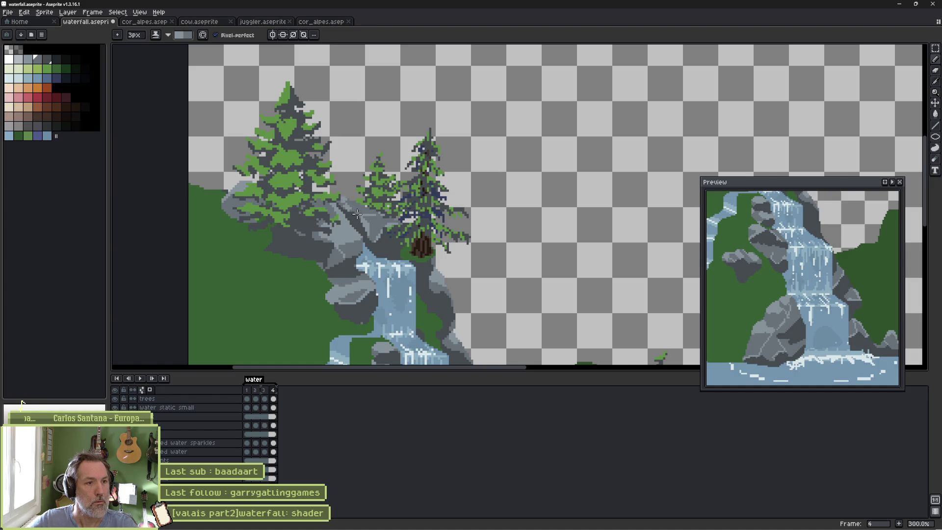
scroll(389, 216, "down", 3)
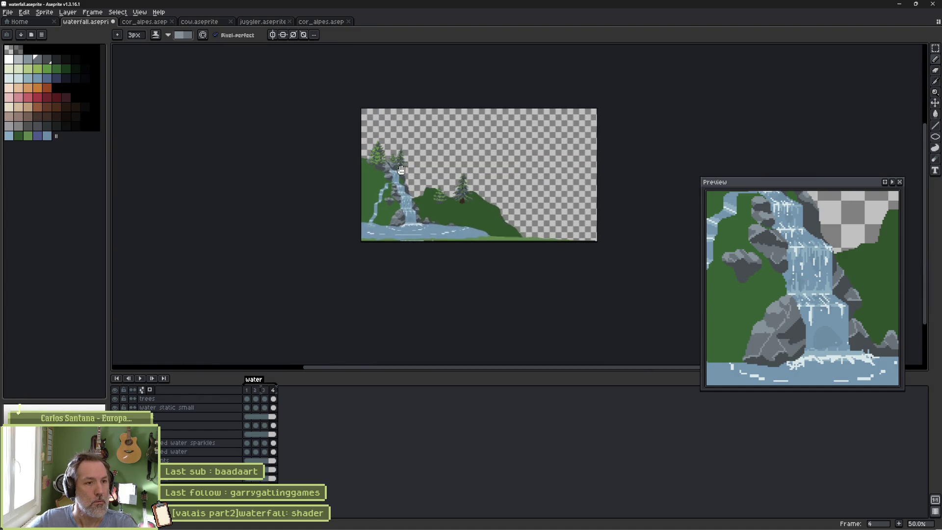
scroll(446, 219, "up", 2)
left_click_drag(446, 219, 510, 279)
scroll(510, 279, "down", 1)
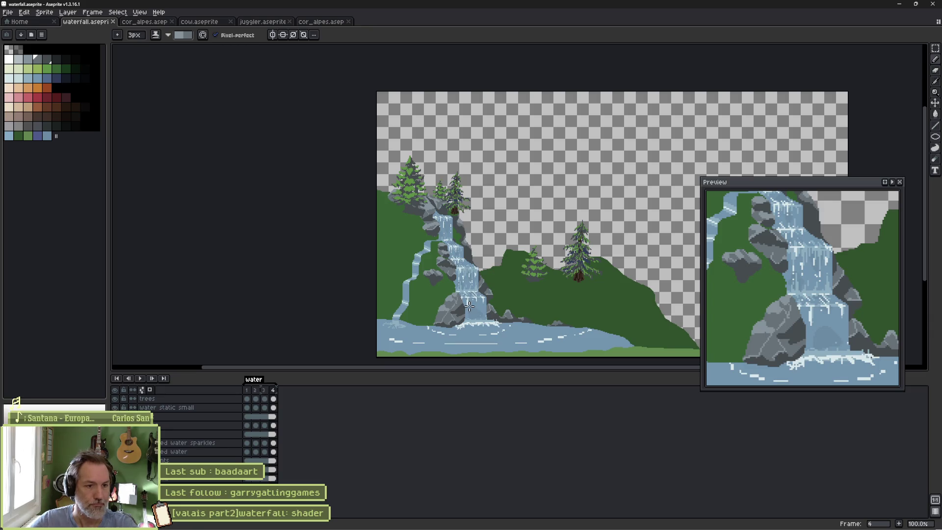
scroll(459, 315, "up", 6)
scroll(458, 305, "up", 2)
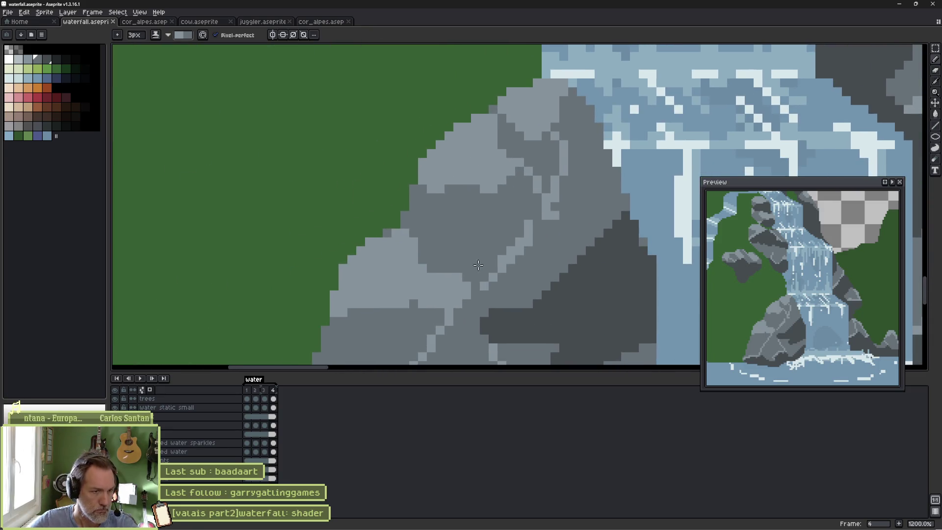
key("minus")
key("minus")
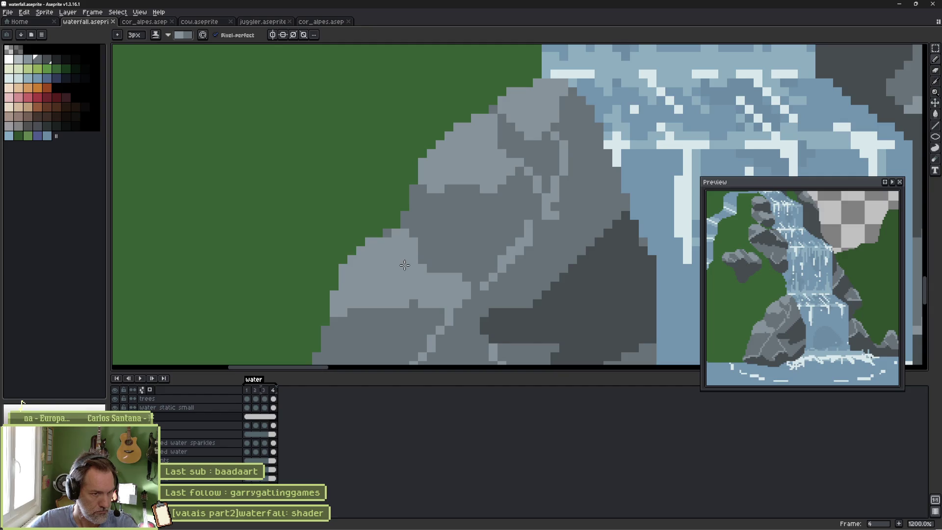
left_click_drag(425, 260, 447, 280)
key("ctrl+z")
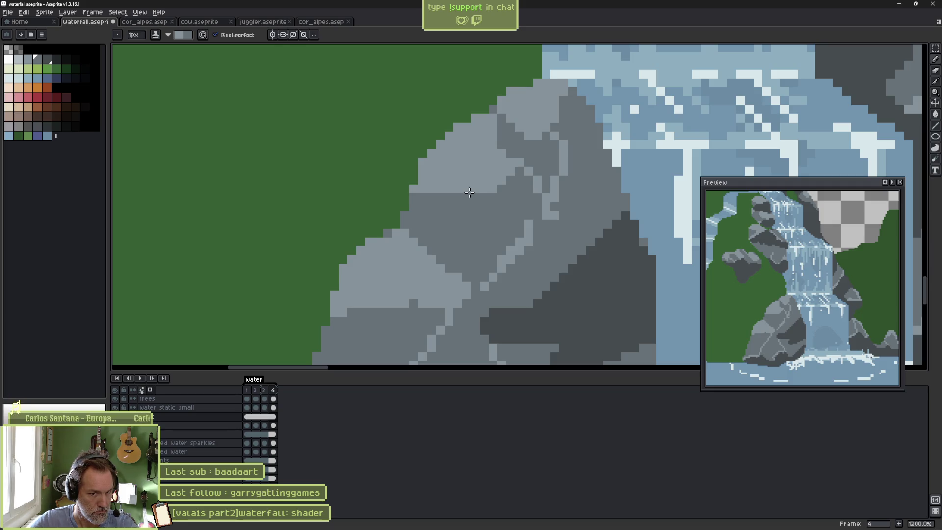
scroll(474, 195, "down", 3)
scroll(471, 185, "up", 3)
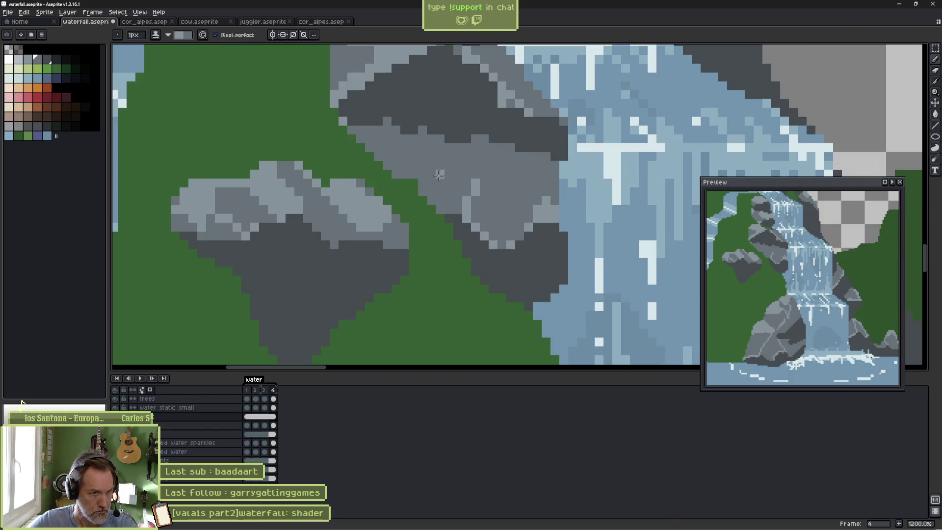
Paint light-grey highlight patches on the rock left of the waterfall.
mouse_move(471, 185)
left_mouse_down()
mouse_move(418, 185)
mouse_move(444, 211)
left_mouse_up()
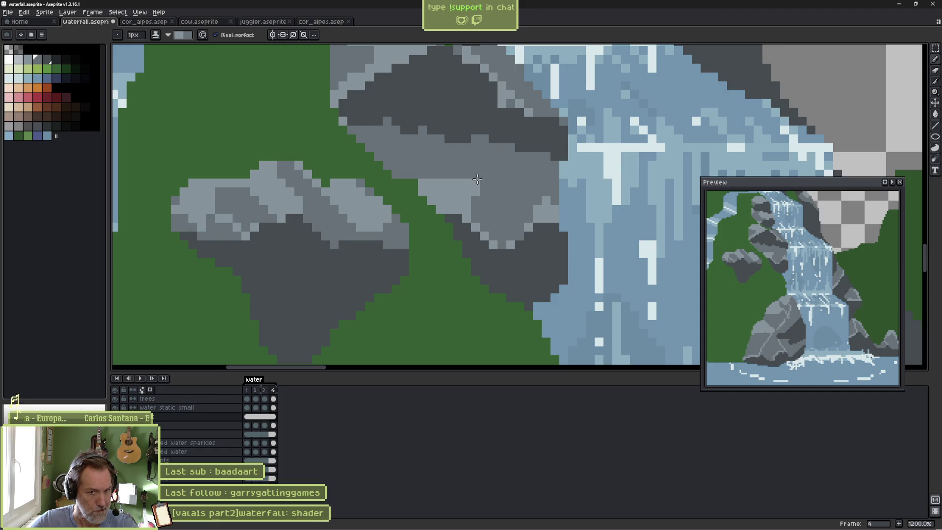
mouse_move(432, 175)
left_mouse_down()
mouse_move(471, 166)
mouse_move(468, 177)
left_mouse_up()
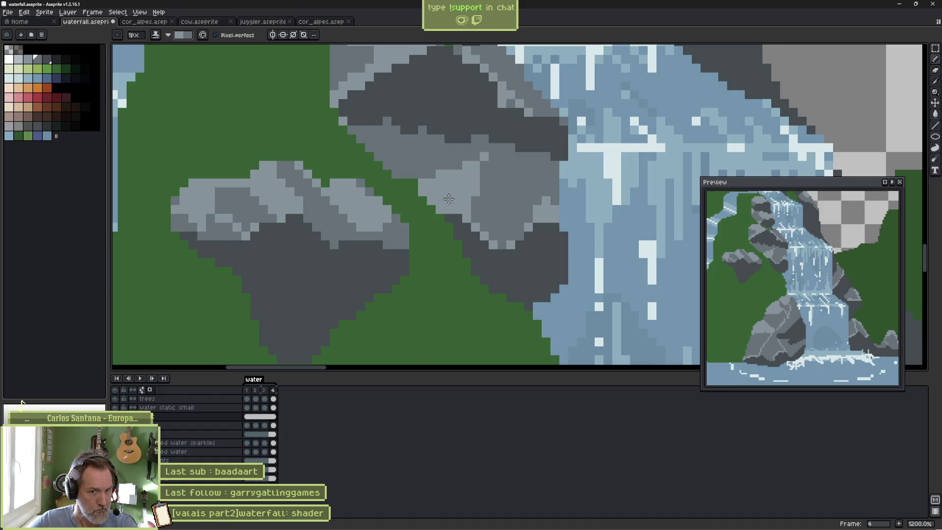
left_click_drag(371, 157, 423, 224)
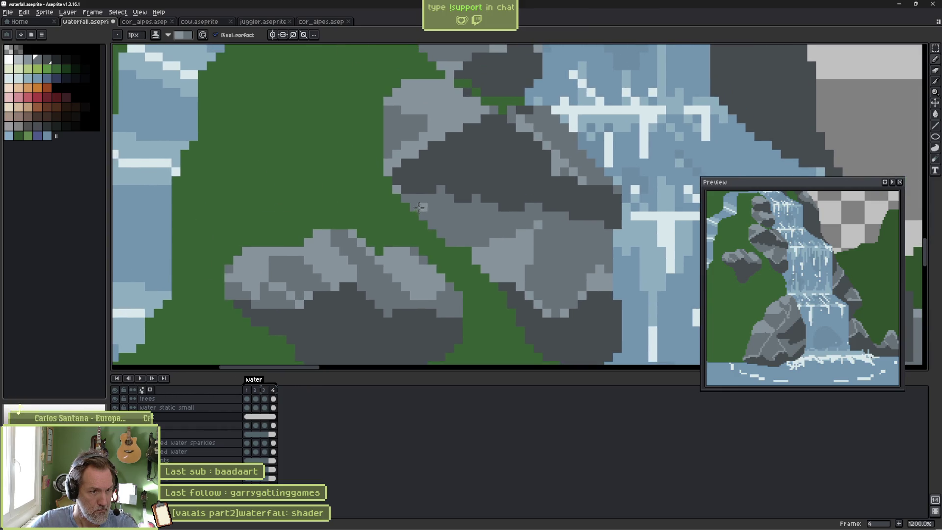
Pick a dark grey and outline the rock's lower-left edge with it.
left_click(49, 60)
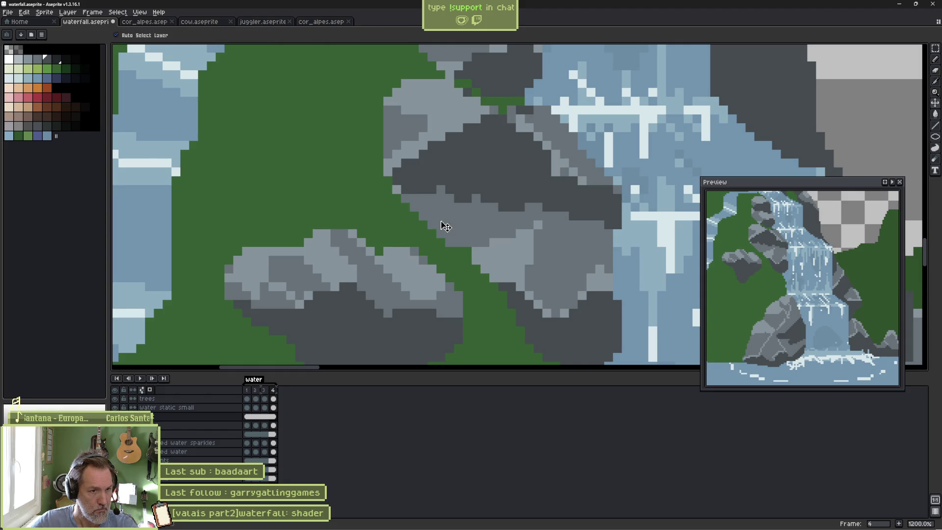
left_click(40, 59)
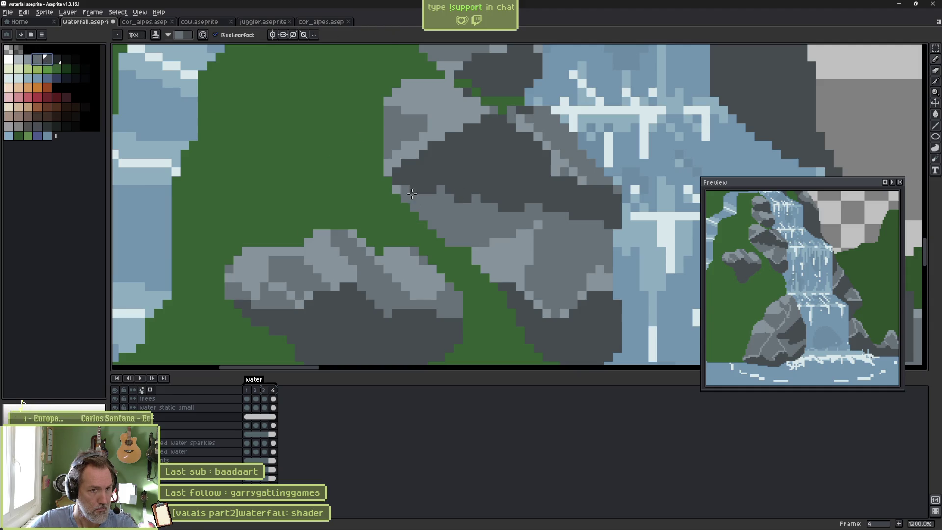
left_click_drag(404, 196, 464, 249)
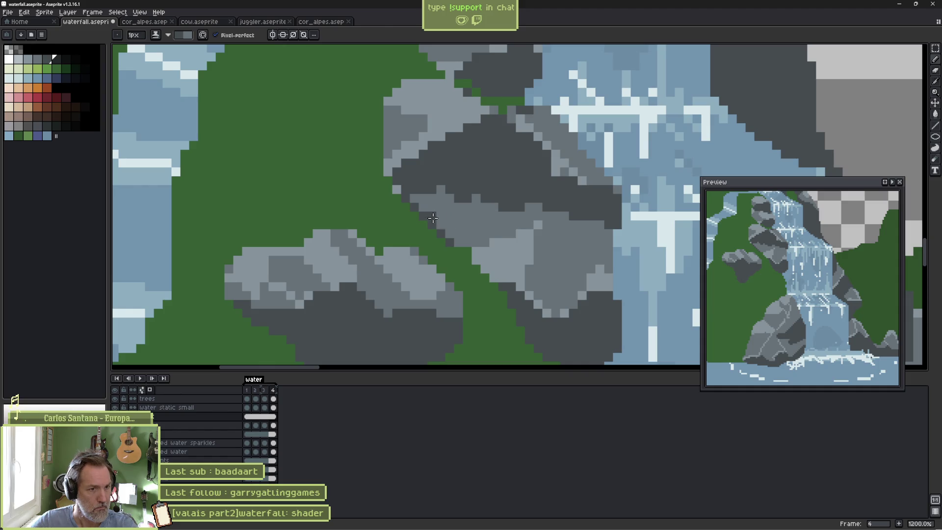
left_click_drag(424, 213, 457, 231)
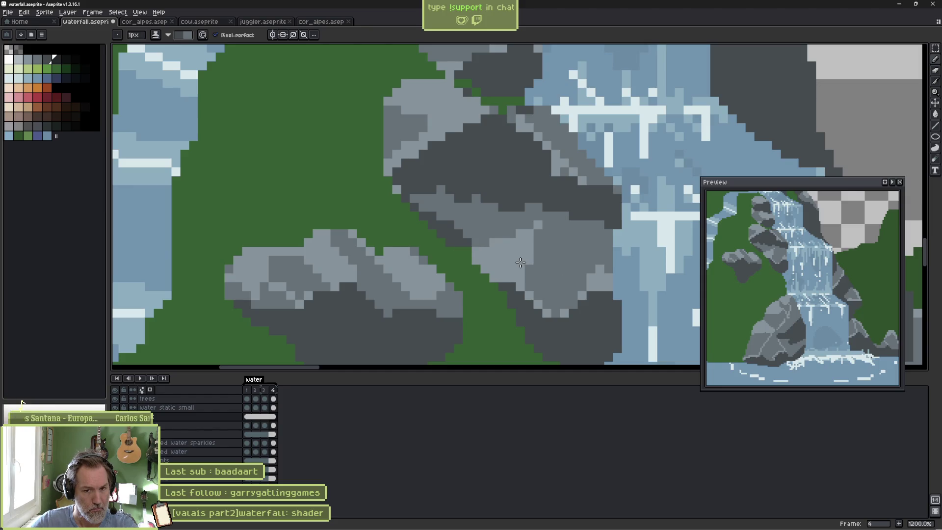
scroll(616, 284, "down", 2)
scroll(438, 227, "right", 5)
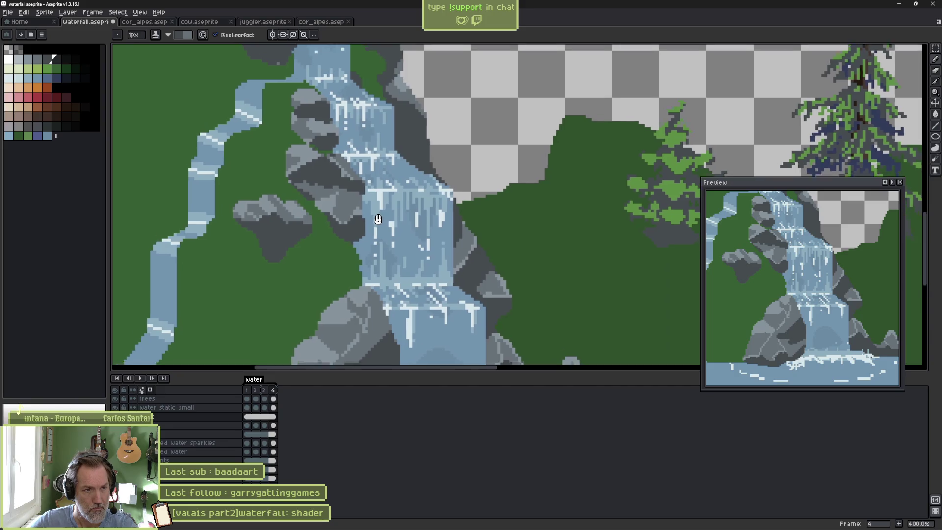
Highlight the dark rock's upper-right edge in a lighter grey, removing a stray pixel.
scroll(448, 224, "down", 3)
scroll(448, 224, "up", 5)
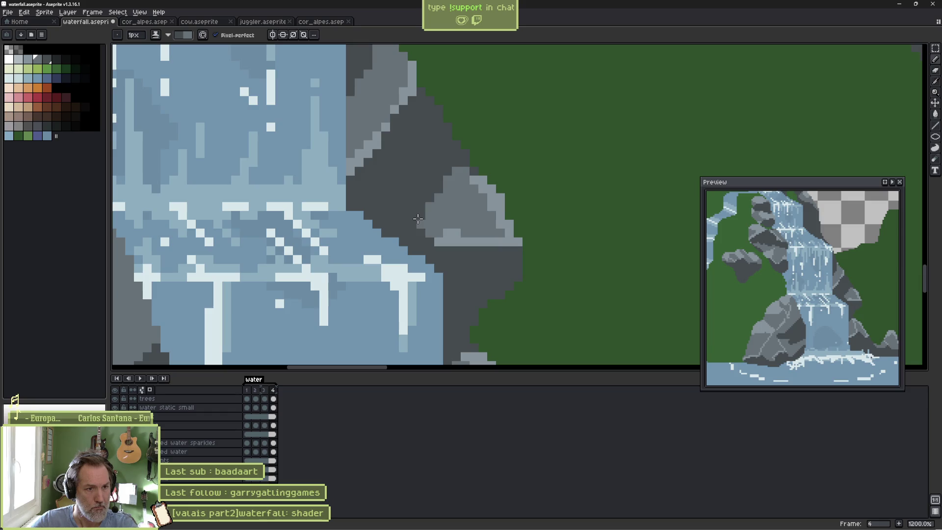
left_click(428, 223, "alt")
mouse_move(418, 222)
left_mouse_down()
mouse_move(349, 179)
mouse_move(421, 195)
left_mouse_up()
key("ctrl+z")
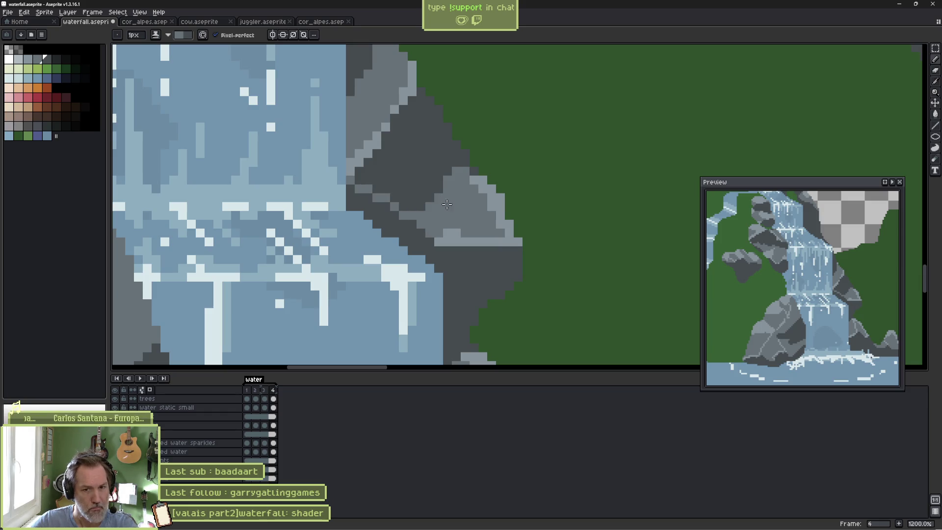
left_click_drag(421, 94, 474, 167)
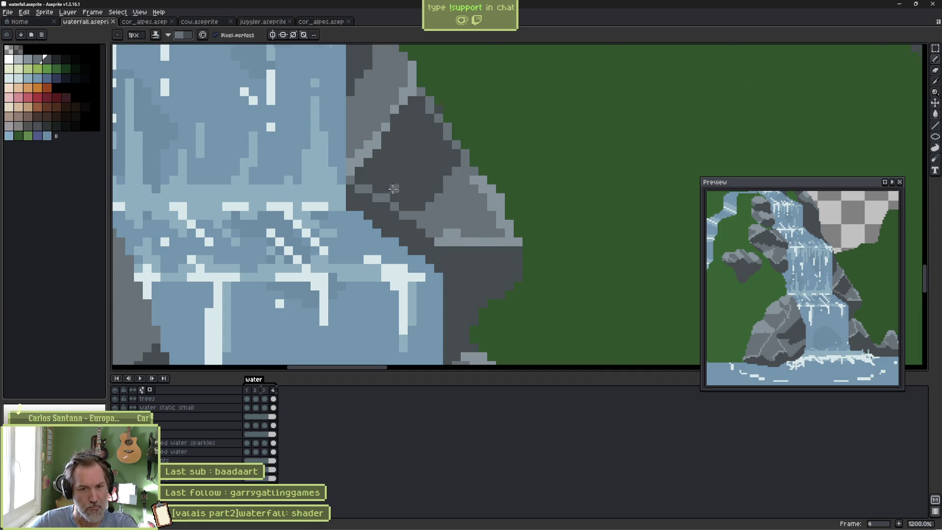
scroll(379, 195, "down", 4)
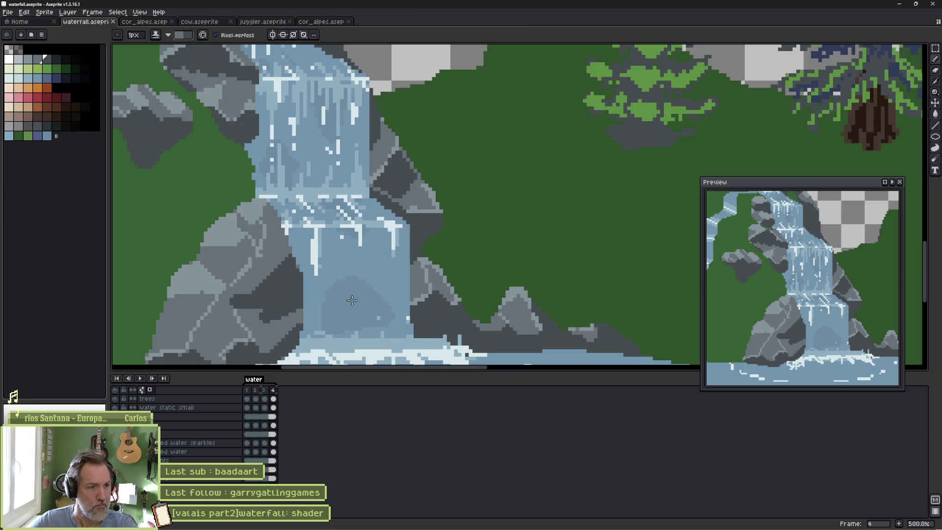
On the rock layer, repaint darker shading on the lower left of the grey rock.
left_click(251, 293, "ctrl")
mouse_move(252, 293)
left_mouse_down()
mouse_move(262, 308)
mouse_move(297, 314)
left_mouse_up()
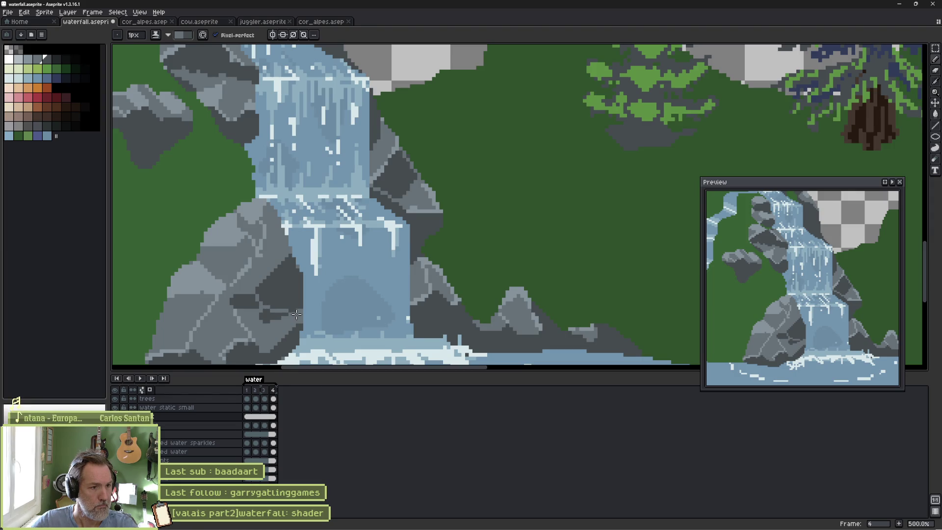
key("ctrl+z")
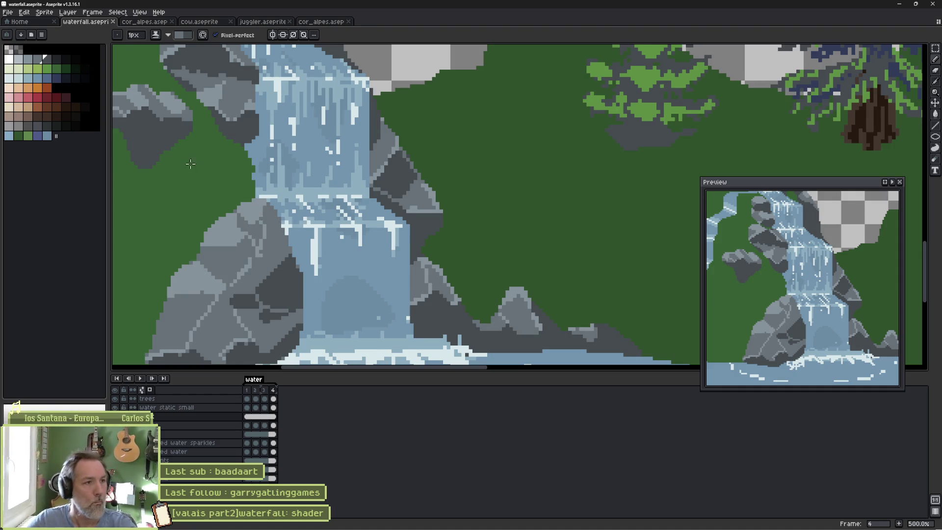
key("v")
key("b")
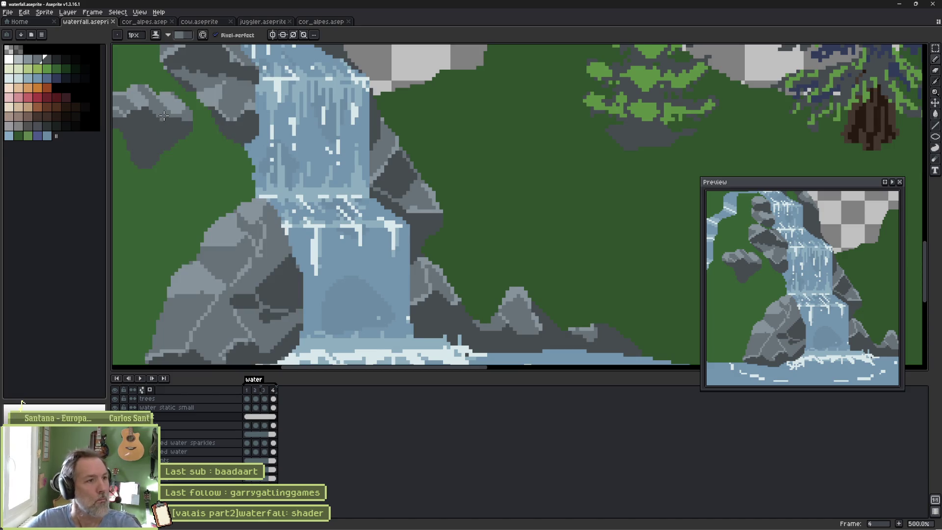
left_click_drag(163, 121, 137, 158)
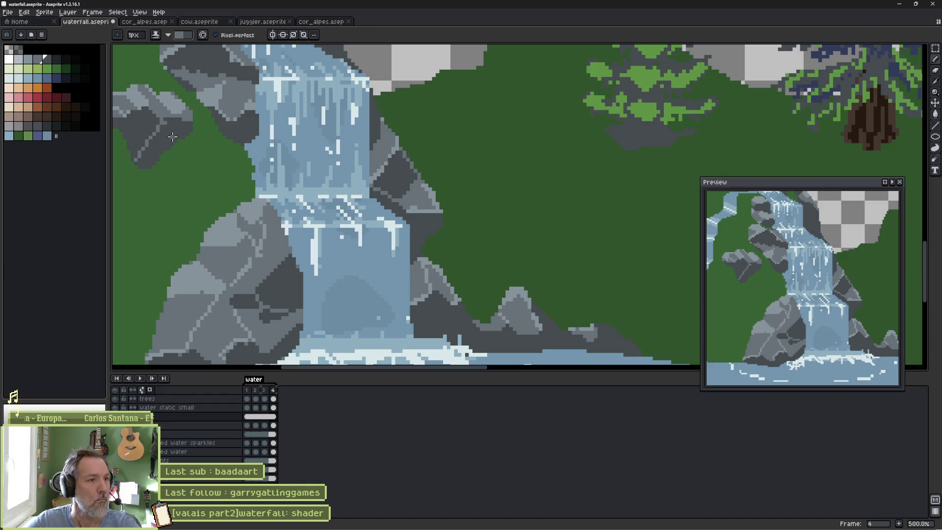
left_click_drag(149, 128, 236, 178)
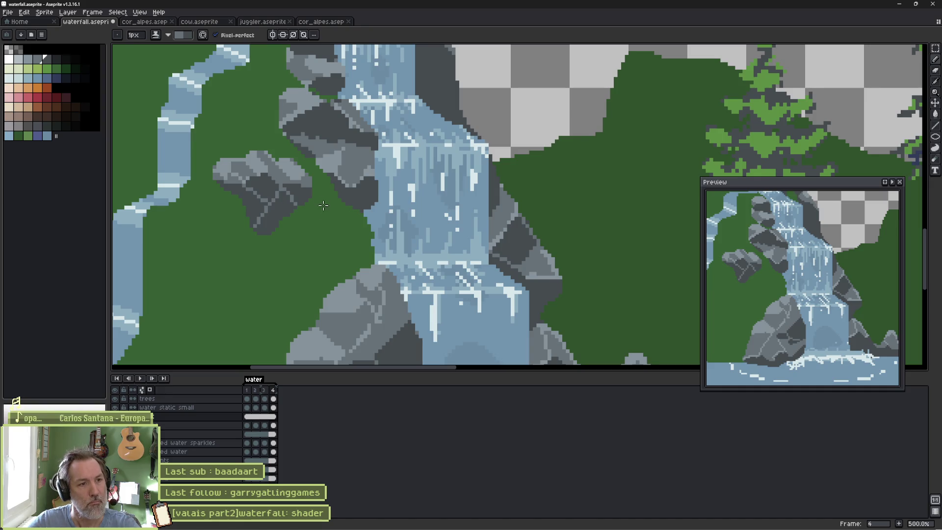
Pick a new grey, try a Paint Bucket fill on the rock, undo it, and enable Contiguous.
scroll(323, 207, "down", 3)
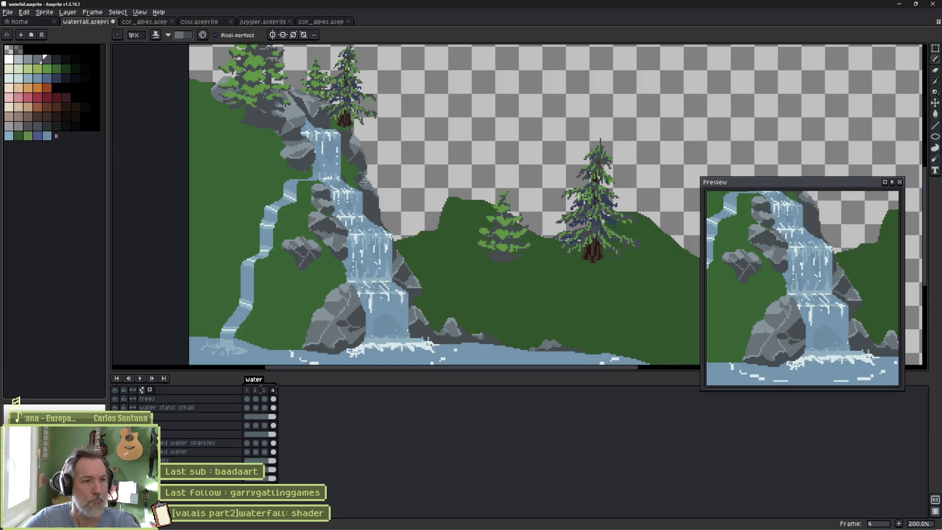
scroll(326, 173, "up", 5)
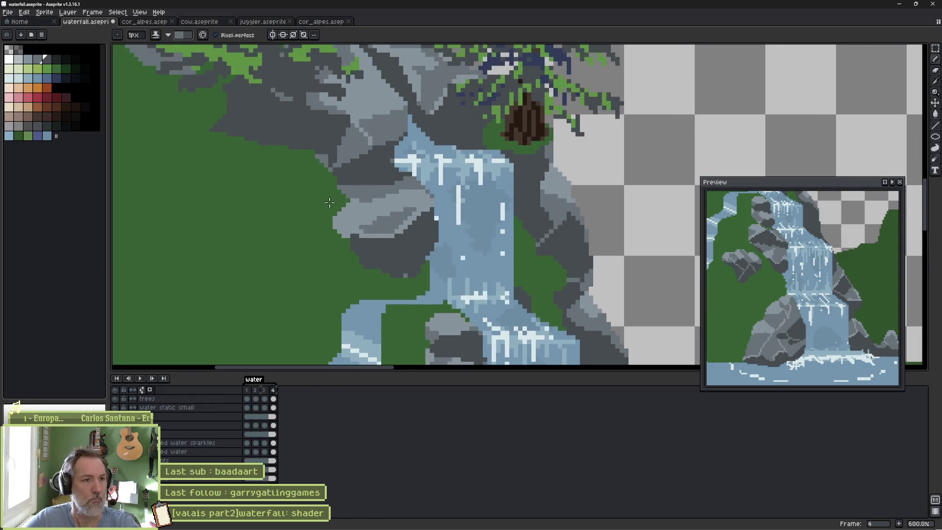
key("ctrl+z")
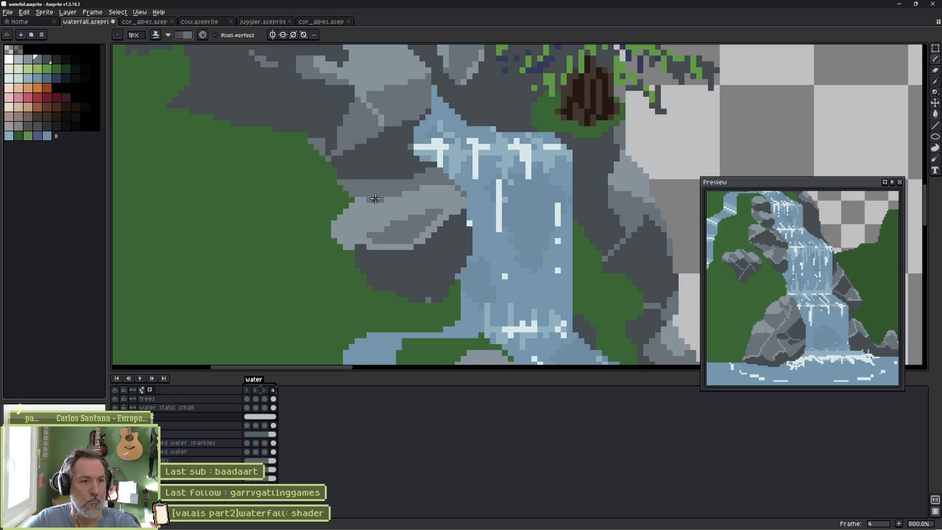
left_click(34, 63)
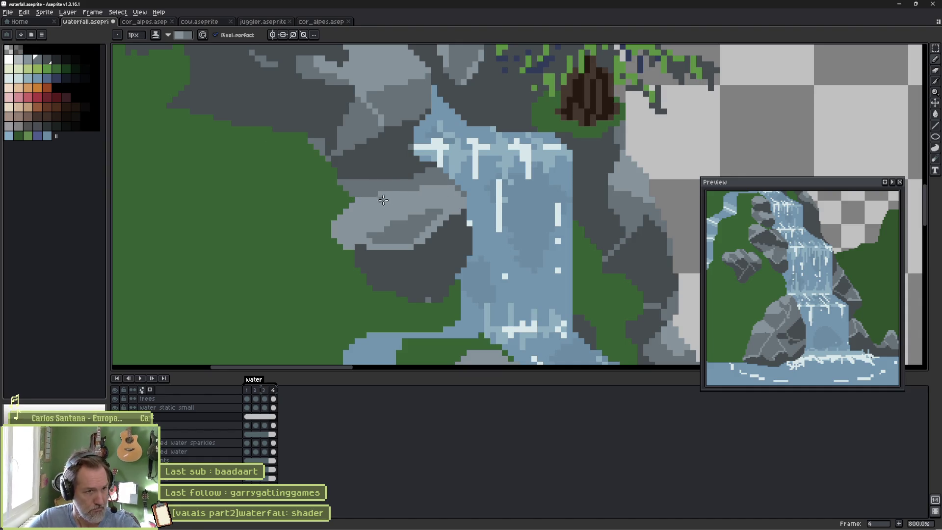
key("g")
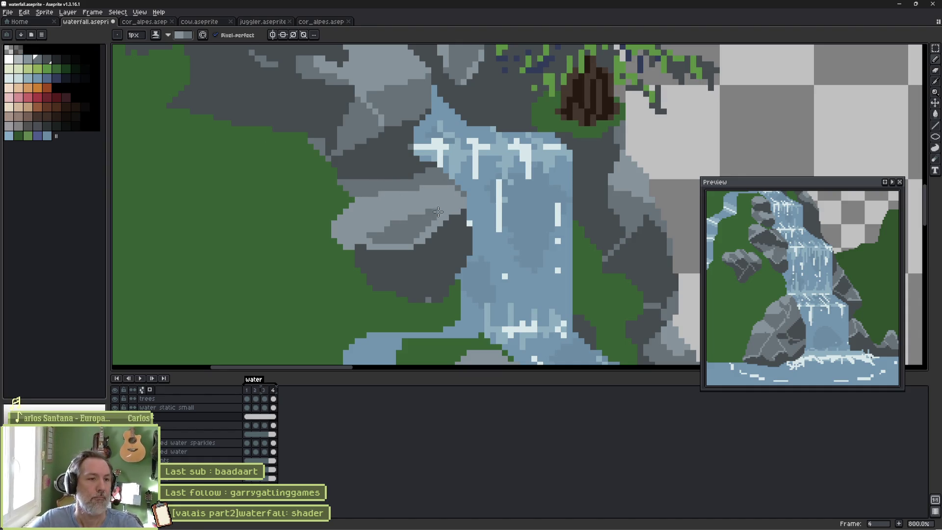
left_click(405, 226)
key("ctrl+z")
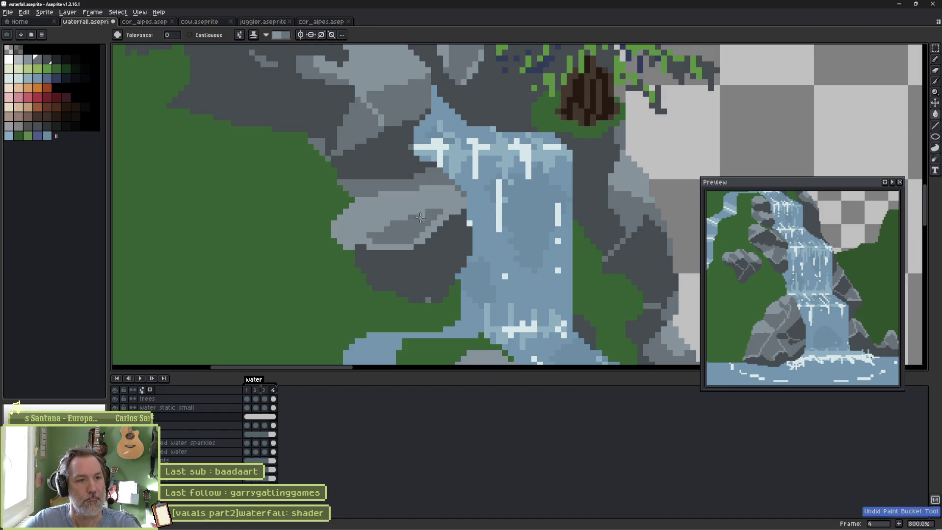
left_click(216, 35)
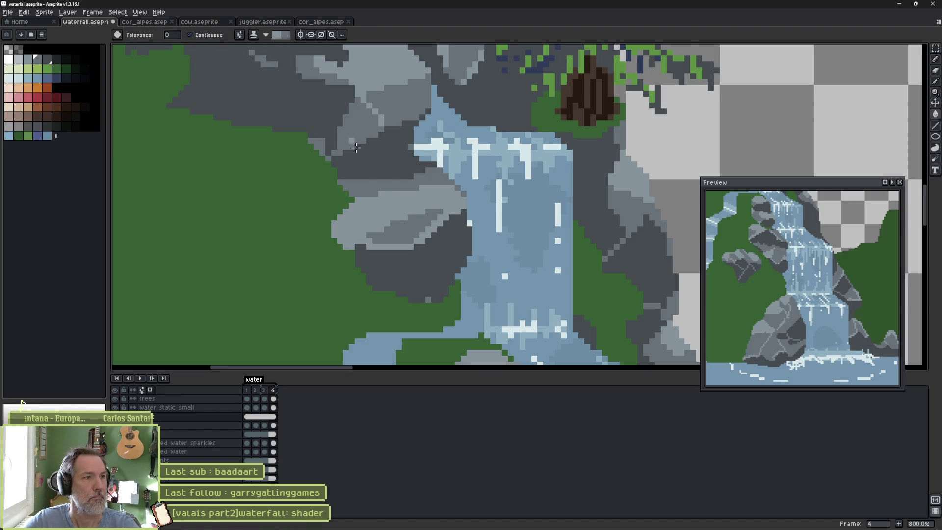
scroll(583, 261, "down", 4)
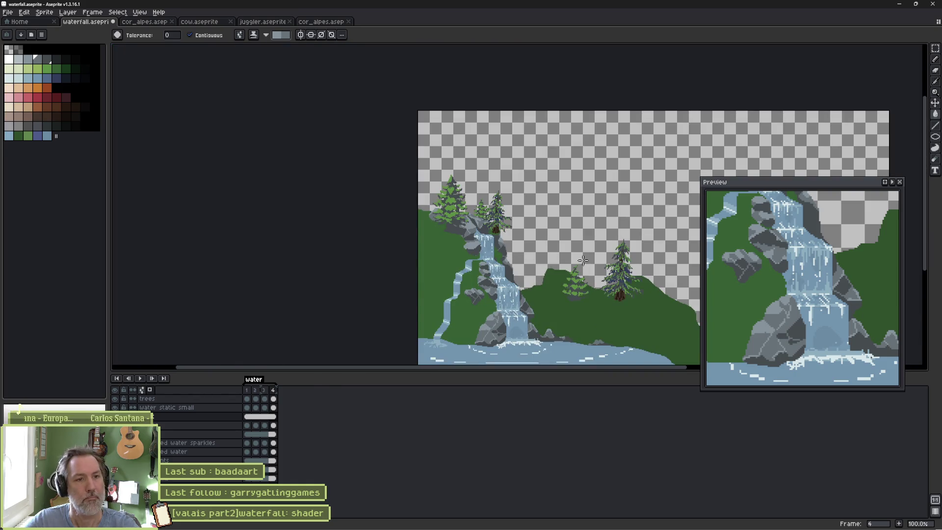
scroll(492, 253, "up", 4)
With the Pencil, draw a dark grey crack line across the light rock.
key("b")
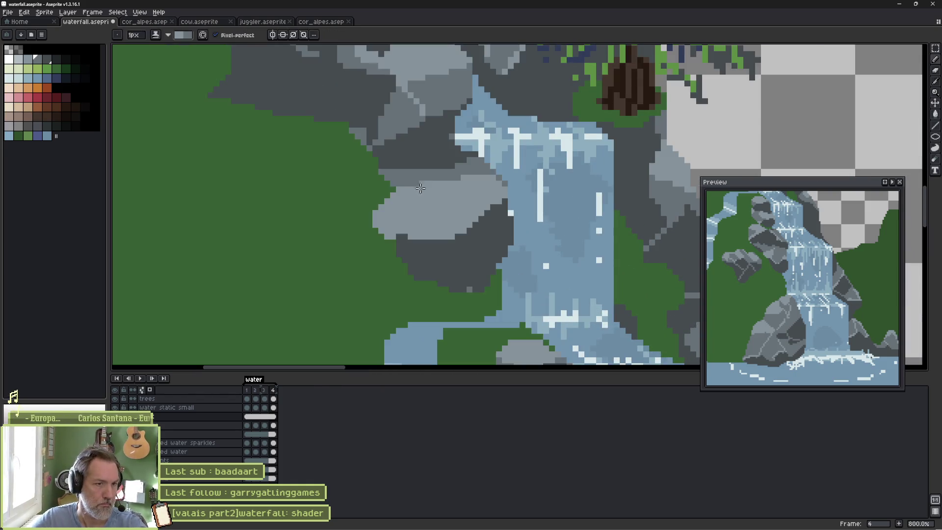
left_click_drag(403, 230, 437, 213)
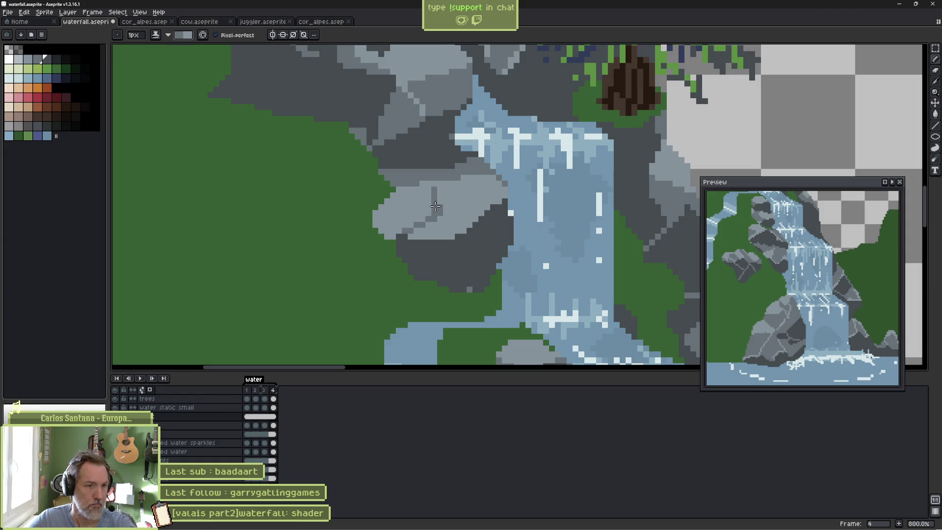
key("e")
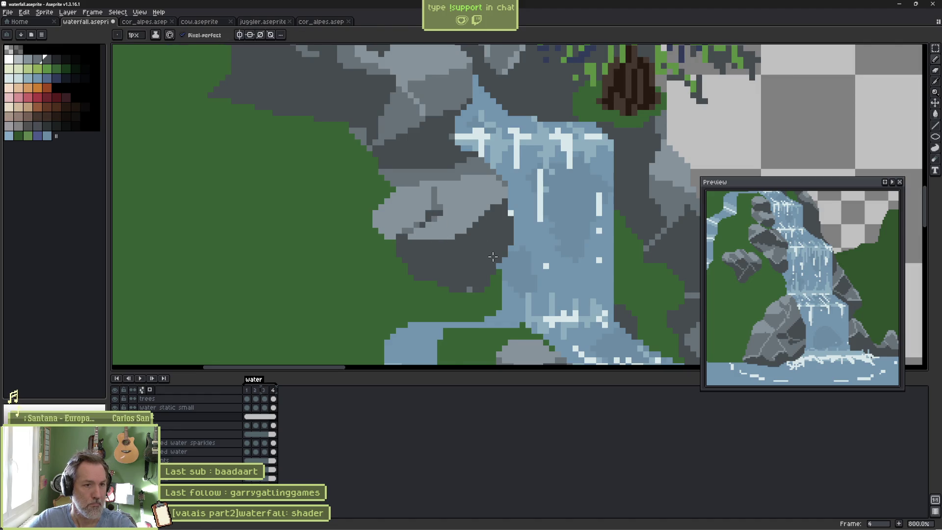
scroll(493, 256, "down", 3)
scroll(365, 163, "up", 1)
scroll(365, 163, "up", 4)
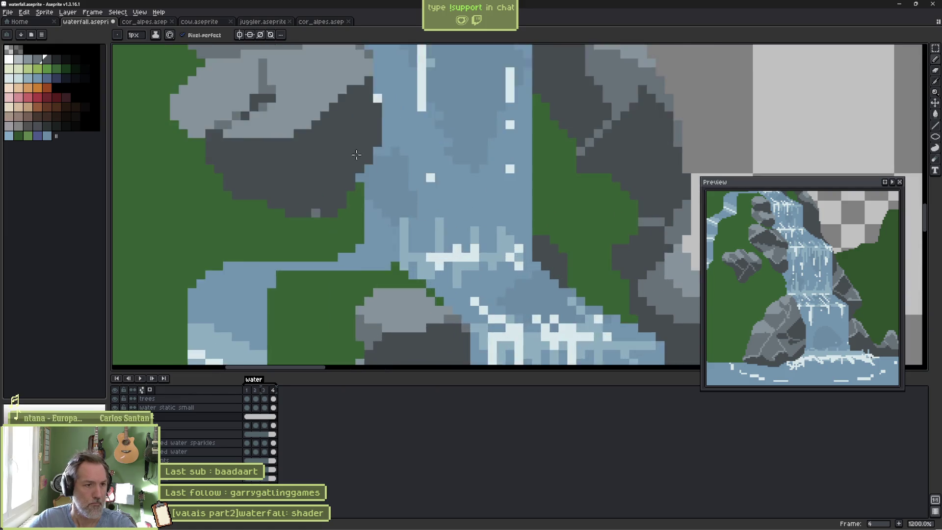
scroll(463, 256, "down", 1)
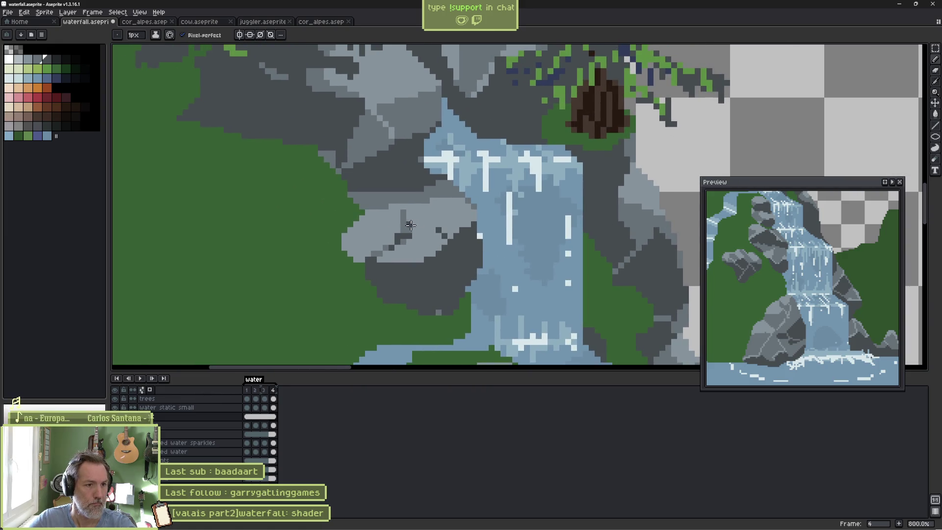
scroll(439, 236, "down", 5)
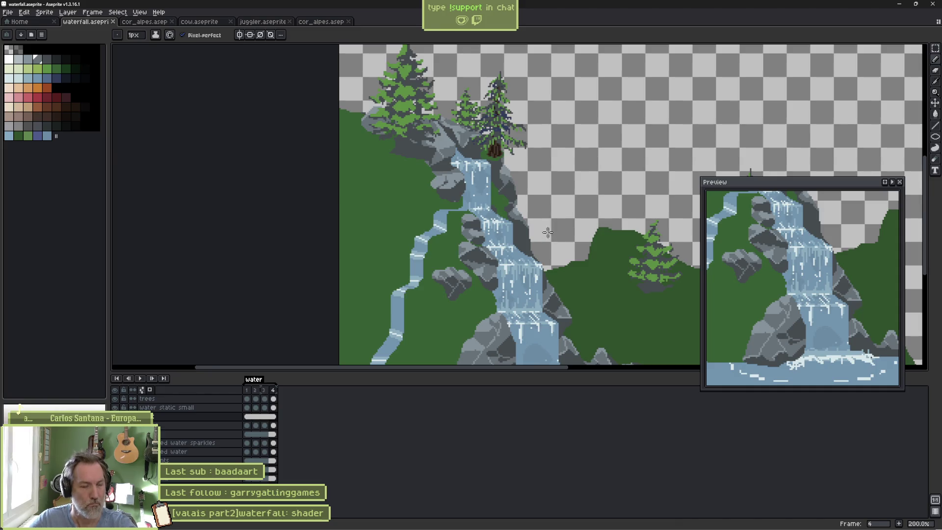
Darken the rock edge beside the waterfall using 1px and 3px pencil strokes.
scroll(548, 232, "up", 4)
key("v")
key("b")
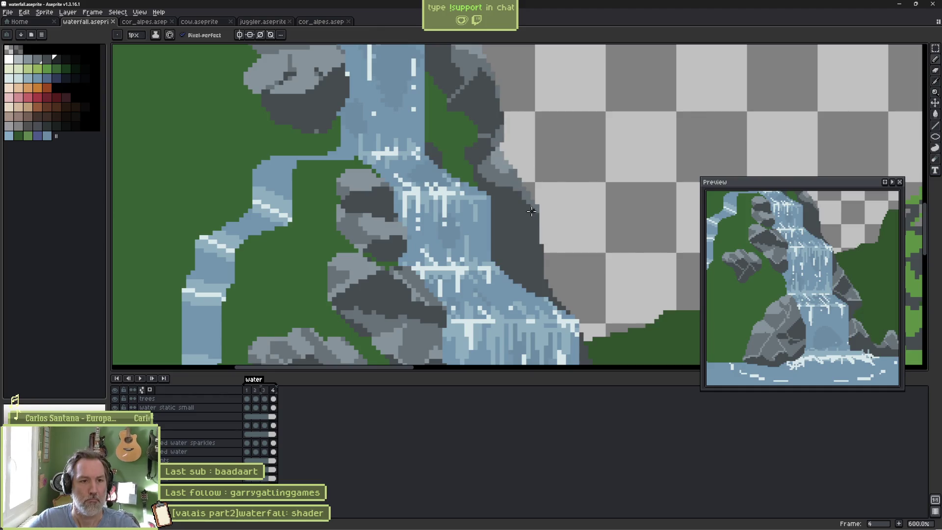
left_click(536, 216)
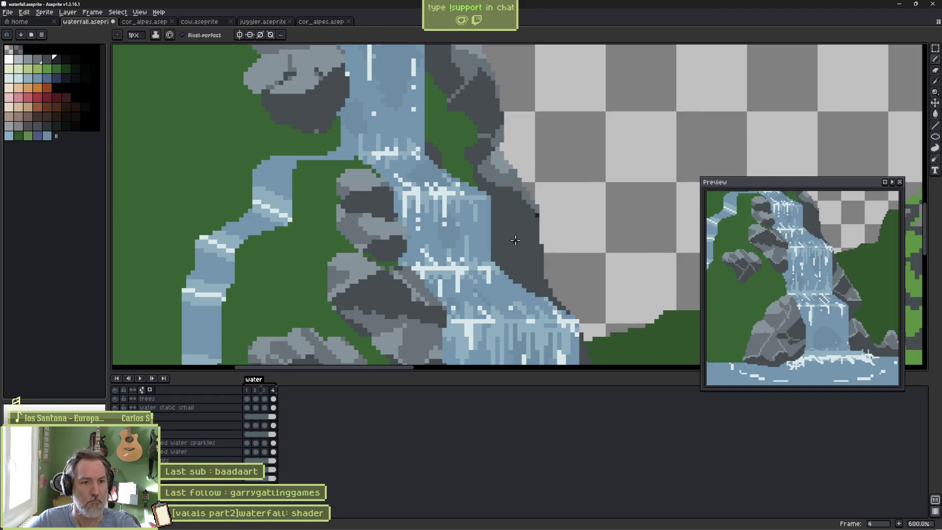
mouse_move(498, 246)
left_mouse_down()
mouse_move(507, 240)
mouse_move(498, 256)
mouse_move(493, 244)
left_mouse_up()
key("plus")
key("plus")
left_click_drag(521, 294, 493, 245)
key("minus")
key("minus")
left_click(528, 222, "shift")
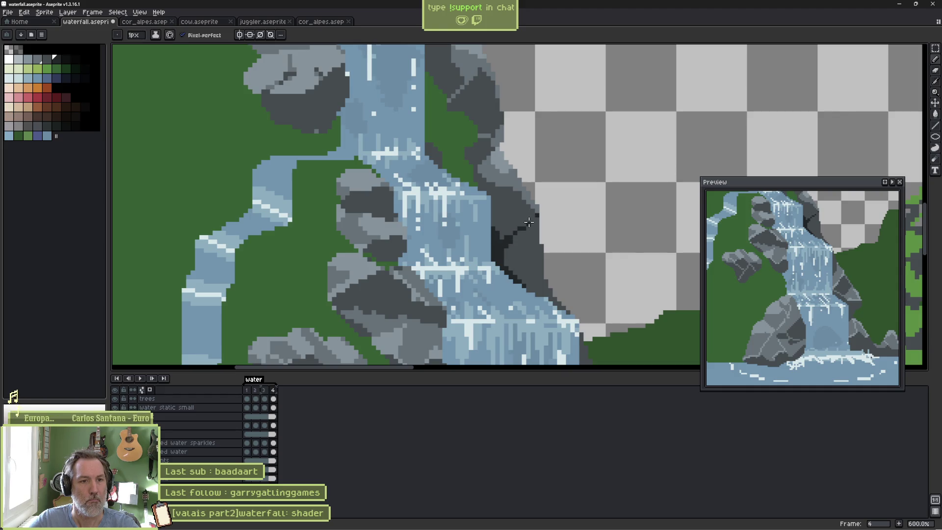
scroll(814, 284, "down", 3)
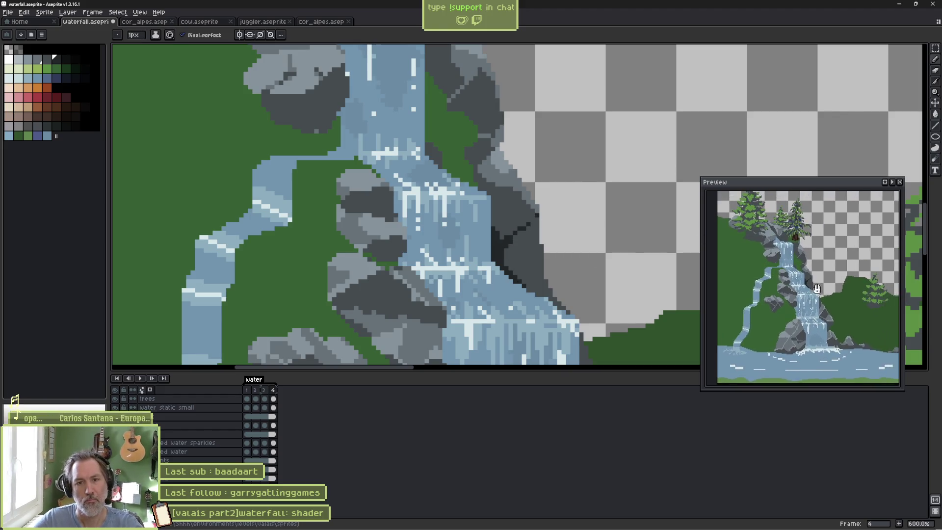
Paint a 3px dark shadow along the waterfall's top edge and save the file.
left_click_drag(379, 130, 488, 325)
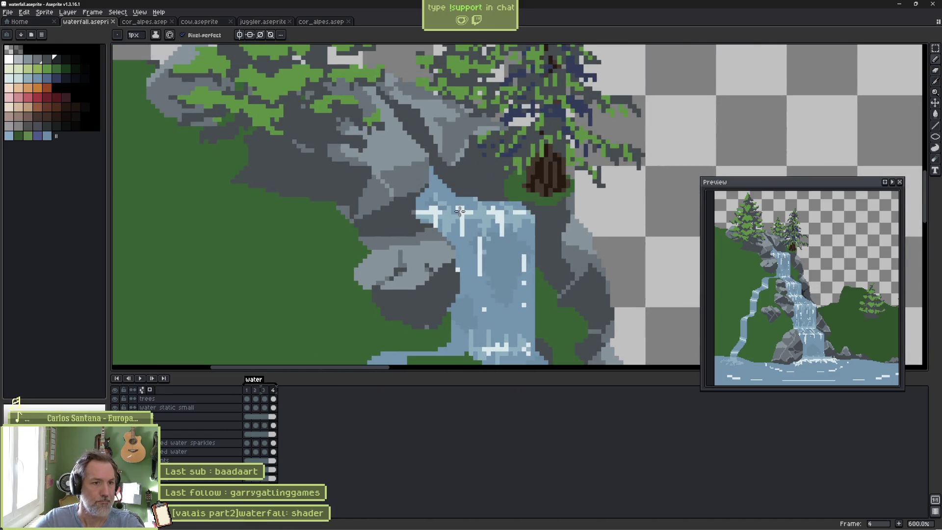
key("plus")
key("plus")
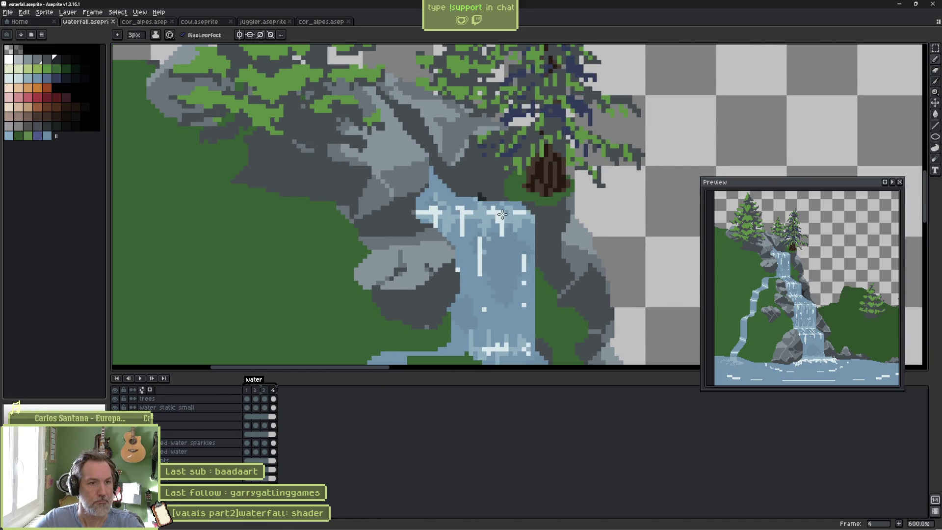
mouse_move(457, 201)
left_mouse_down()
mouse_move(483, 188)
mouse_move(493, 208)
left_mouse_up()
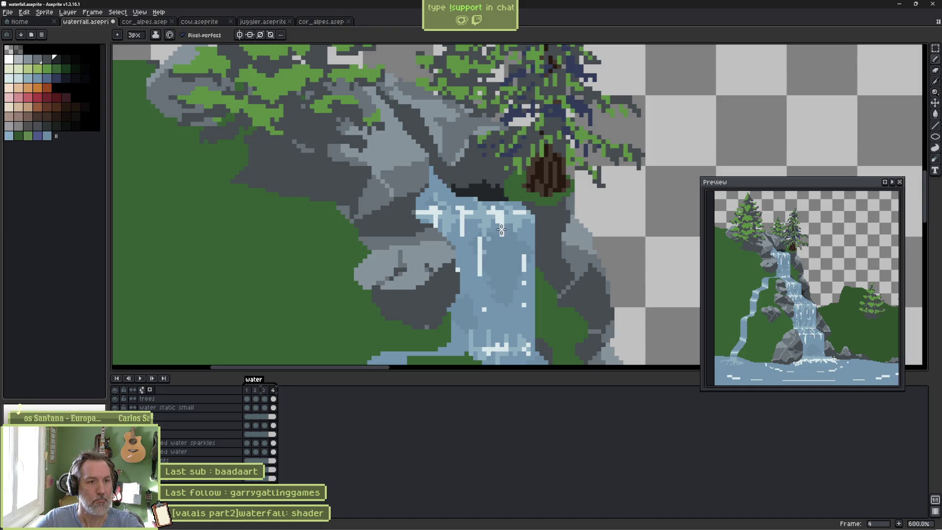
key("ctrl+s")
scroll(501, 221, "down", 4)
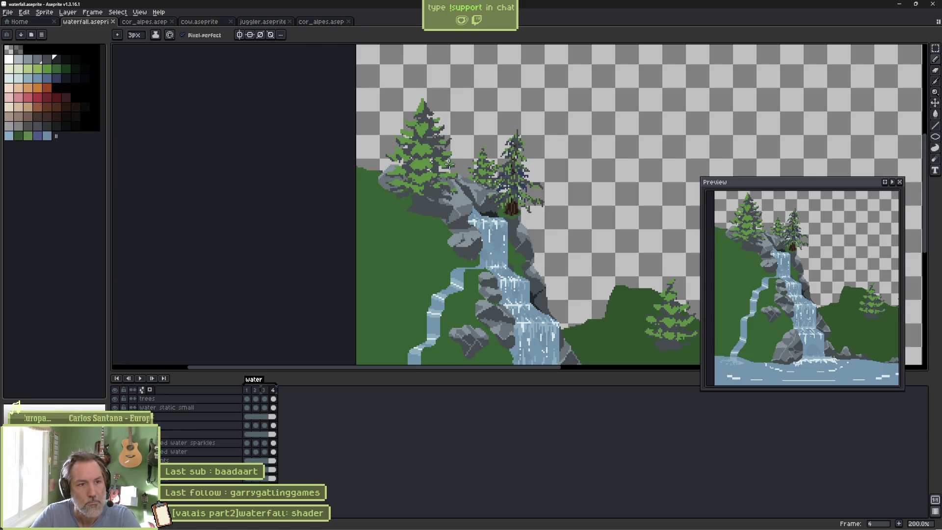
With a 1px brush and a grey sampled from the rocks, touch up the shading, then save.
scroll(459, 191, "up", 3)
scroll(476, 226, "up", 2)
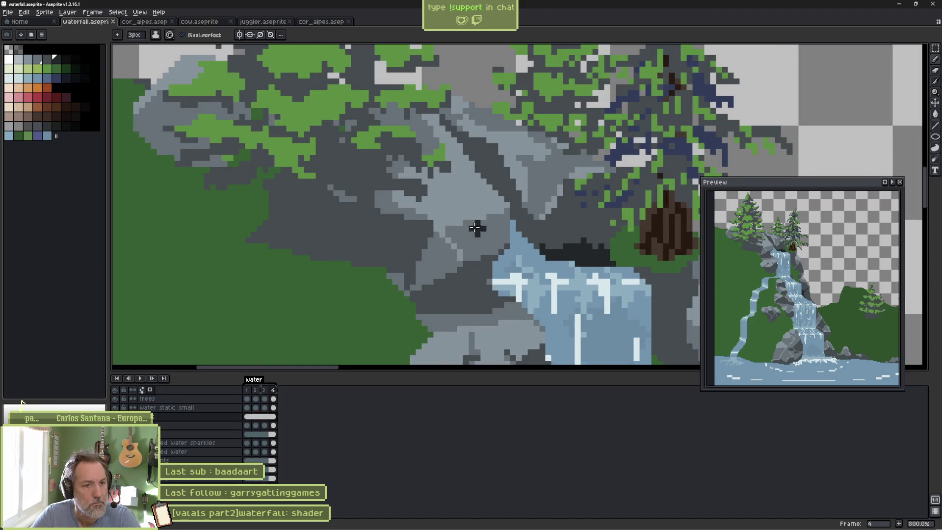
key("minus")
key("minus")
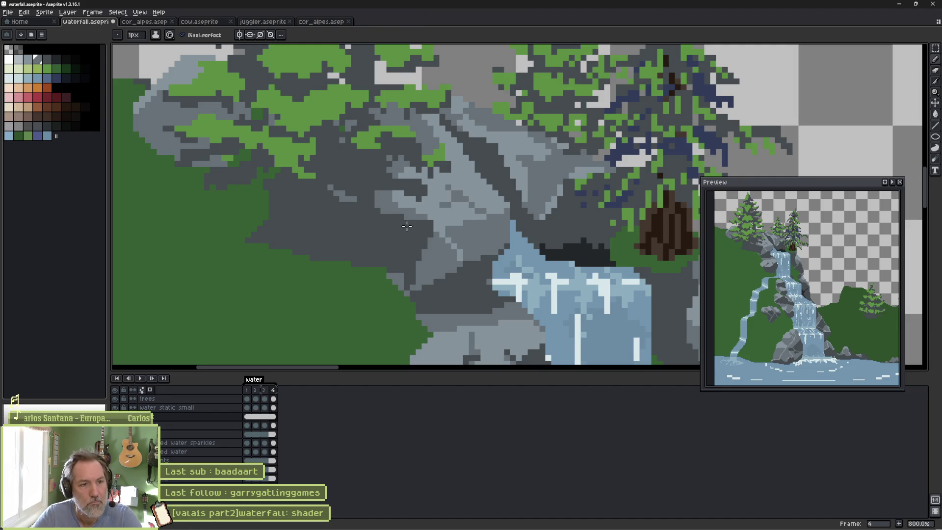
left_click(393, 241, "alt")
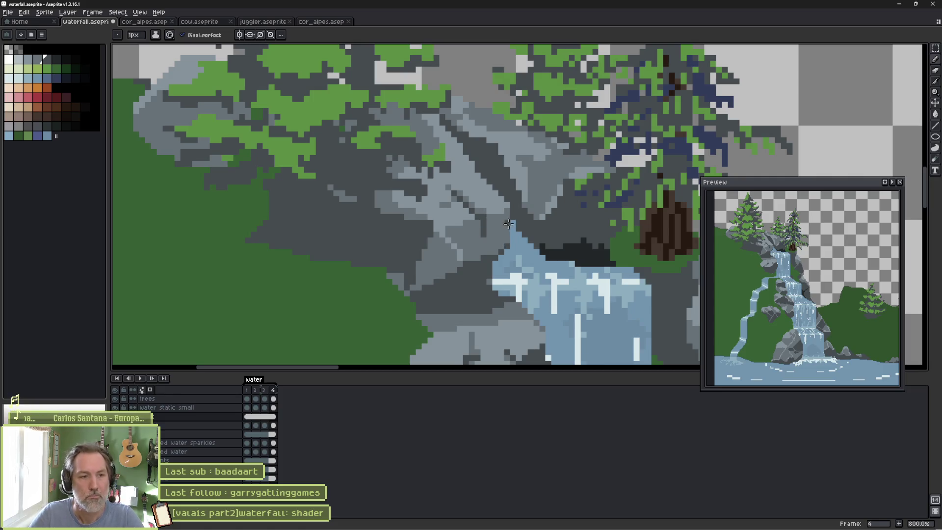
left_click(493, 211, "alt")
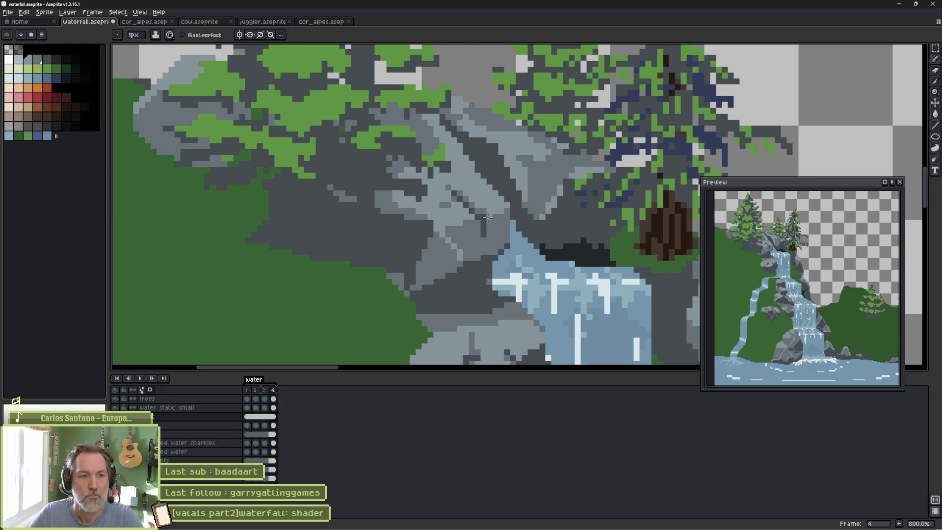
scroll(490, 228, "down", 3)
scroll(491, 235, "down", 2)
key("ctrl+s")
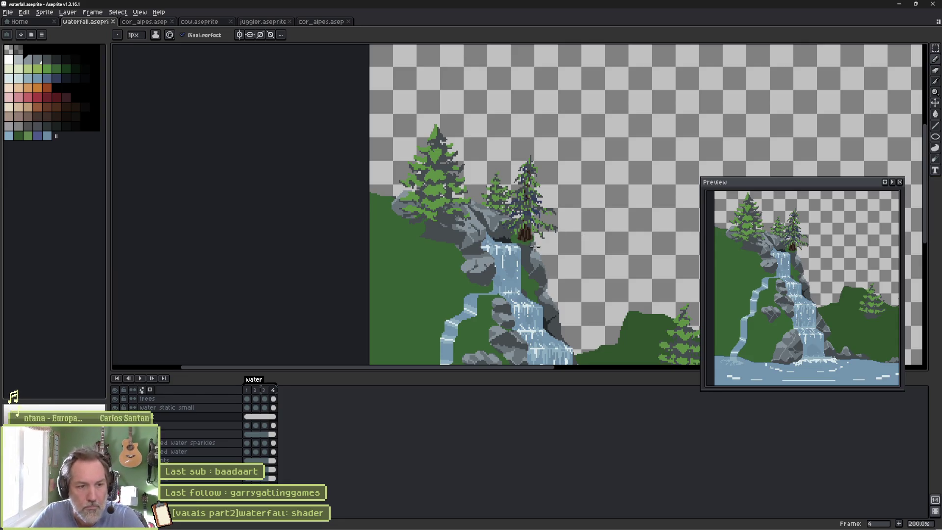
Pan down to the pool and take its light-blue water as the drawing colour.
mouse_move(499, 272)
left_mouse_down()
mouse_move(446, 221)
mouse_move(414, 152)
mouse_move(396, 149)
left_mouse_up()
key("b")
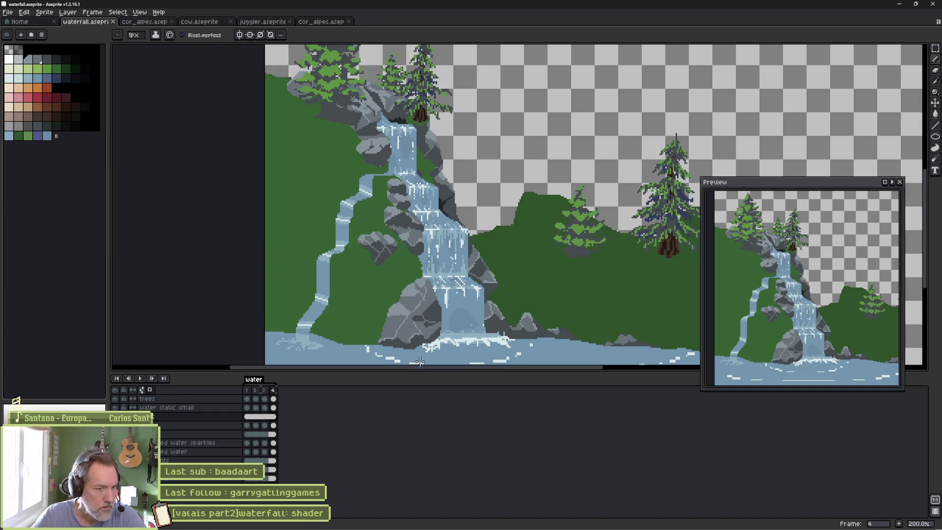
key("ctrl")
mouse_move(498, 339)
left_mouse_down()
mouse_move(466, 300)
mouse_move(463, 255)
left_mouse_up()
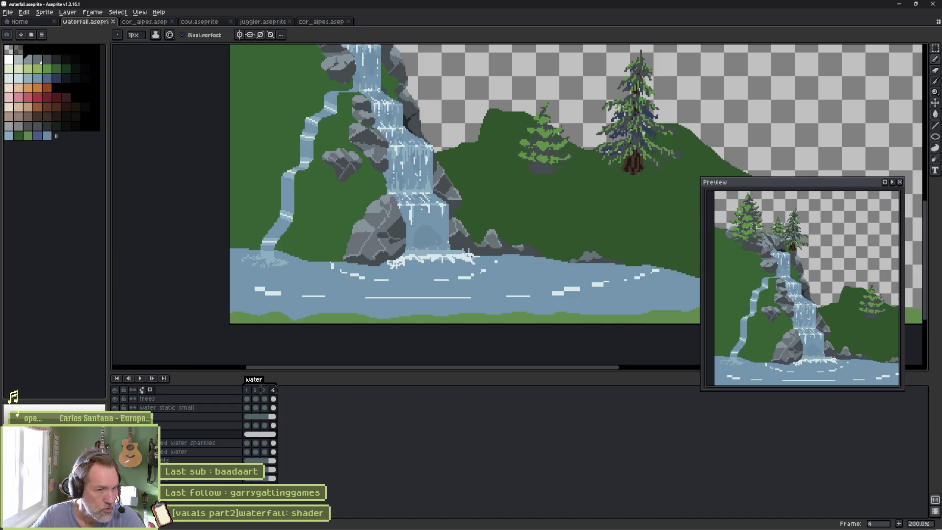
left_click(443, 271, "alt")
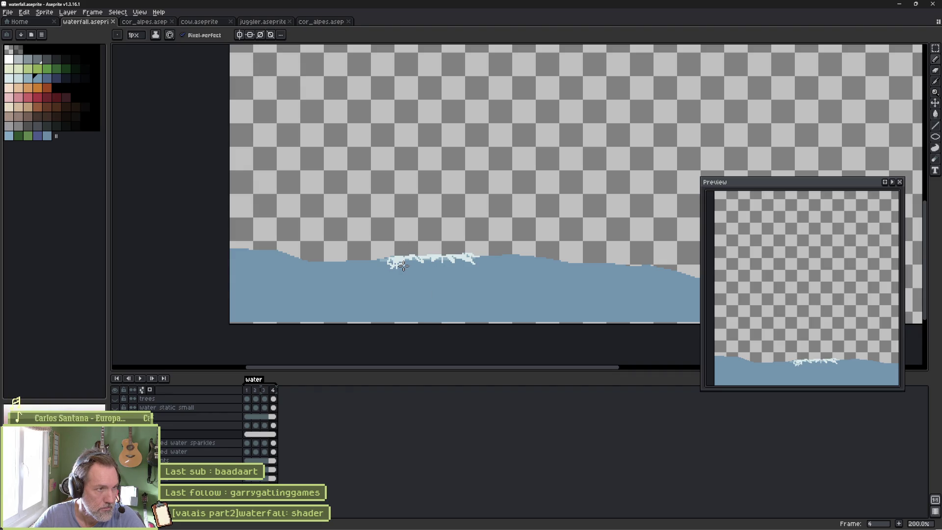
Paint over the white foam crest with water blue using a 5px brush.
key("plus")
key("plus")
key("plus")
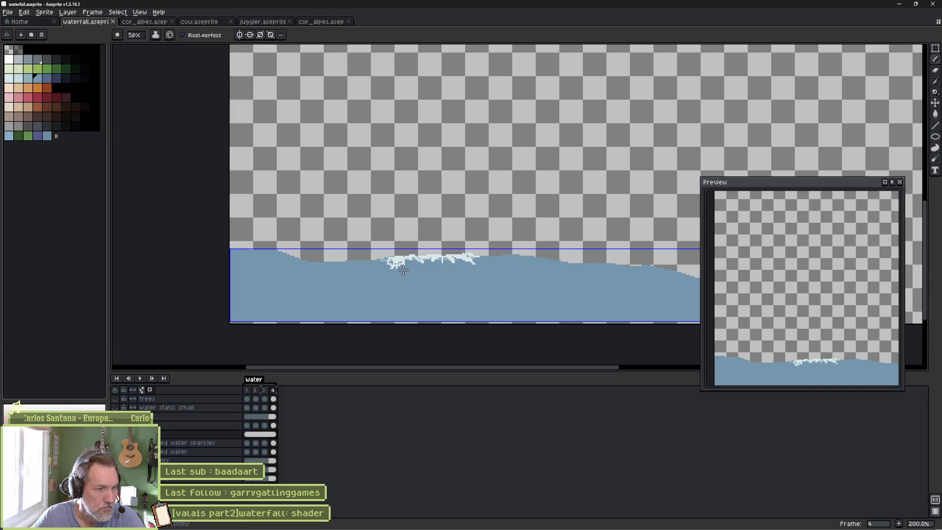
scroll(398, 259, "up", 4)
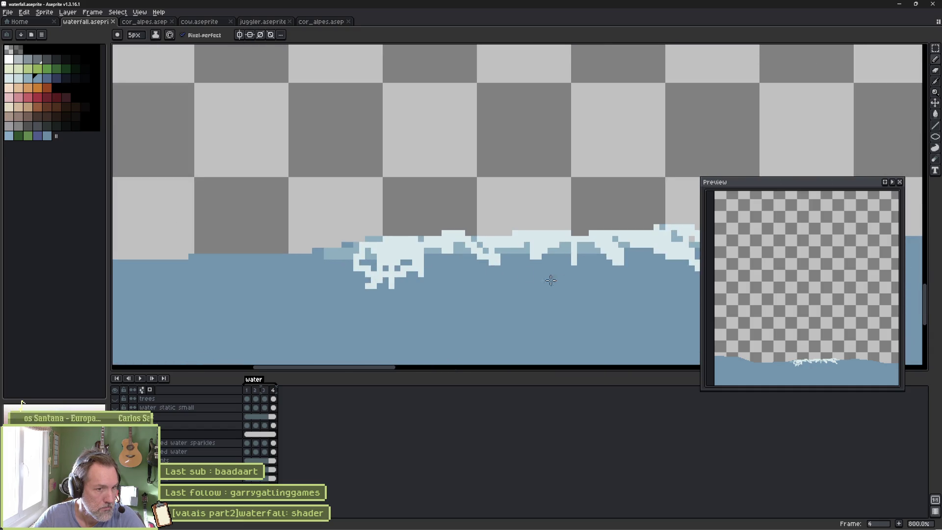
mouse_move(237, 281)
left_mouse_down()
mouse_move(296, 257)
mouse_move(217, 256)
mouse_move(311, 233)
mouse_move(597, 248)
mouse_move(595, 236)
left_mouse_up()
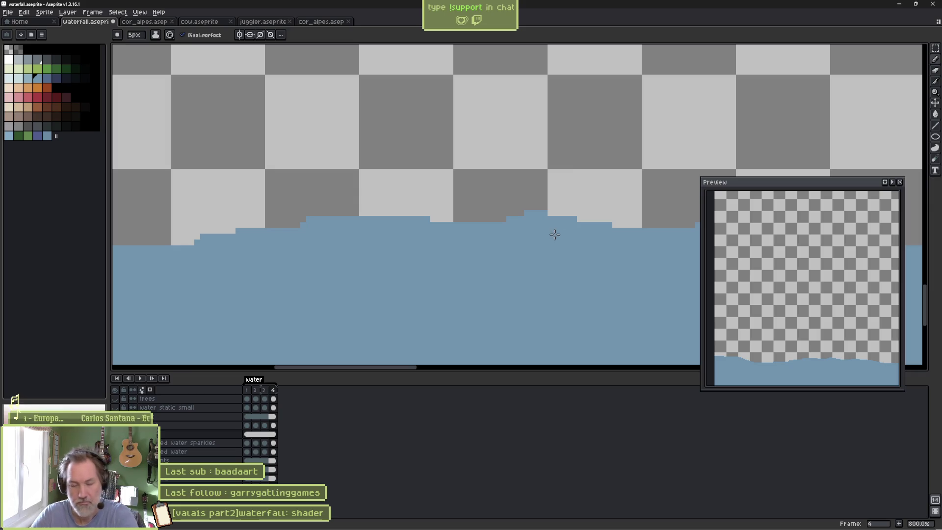
scroll(527, 273, "down", 4)
scroll(527, 273, "down", 2)
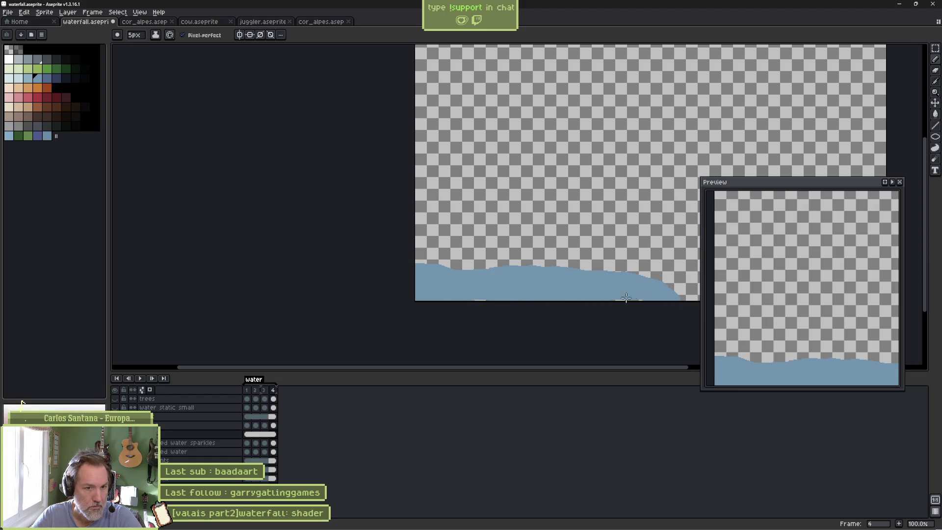
Make all layers visible again, preview the waterfall animation, and return to Godot.
right_click(487, 298)
key("v")
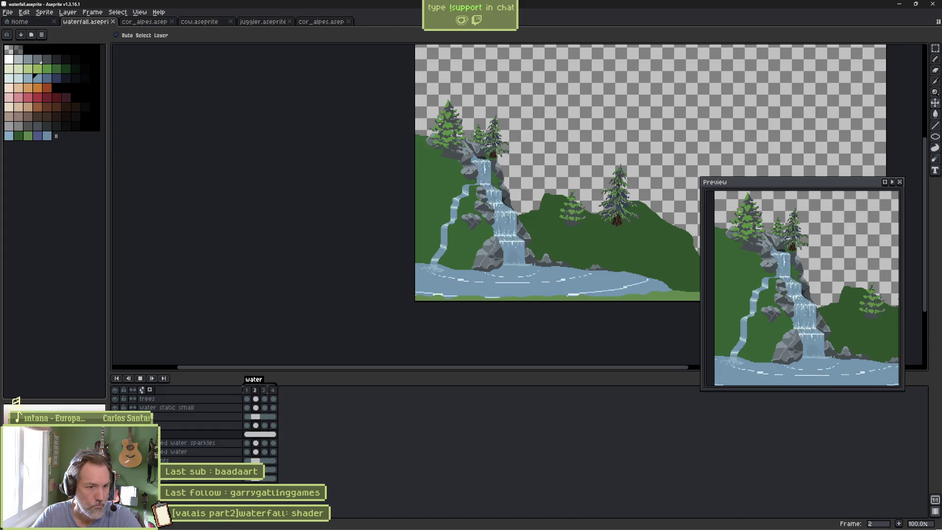
key("Return")
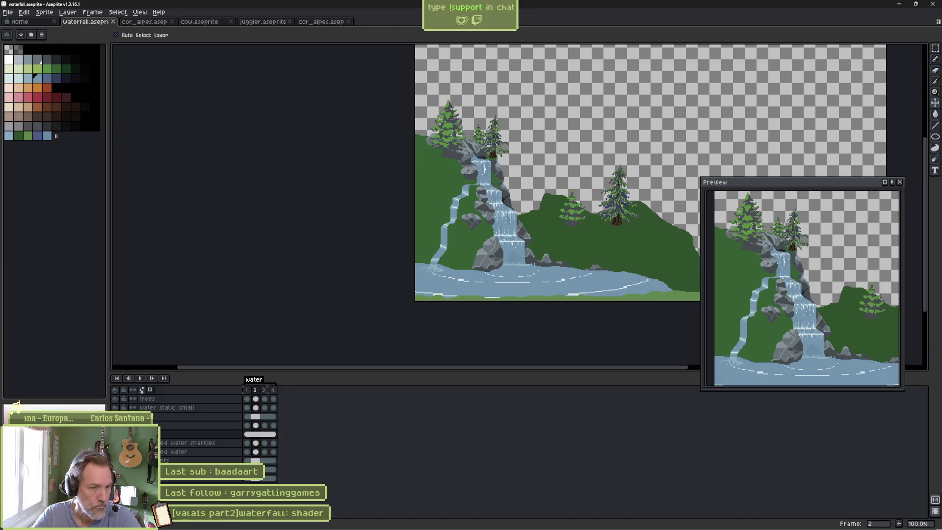
key("alt+Tab")
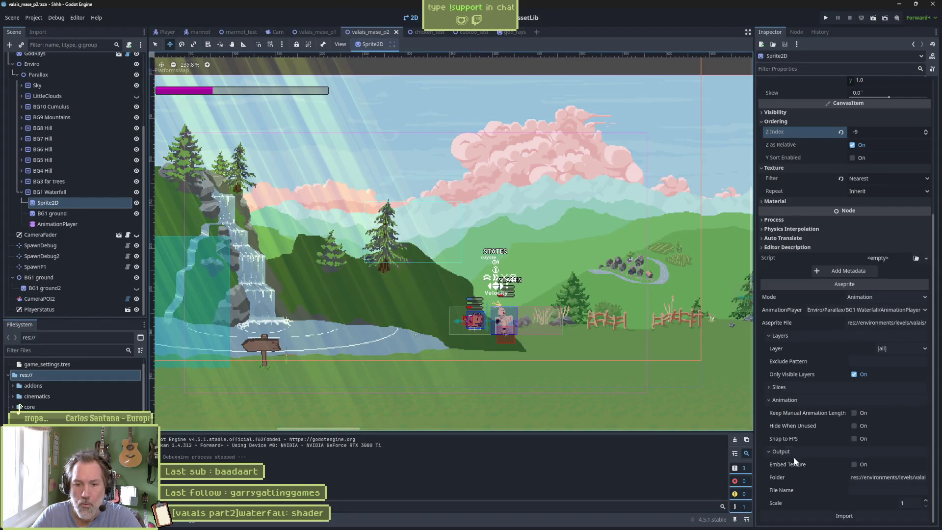
Reimport the waterfall via the Aseprite importer, then run and stop the level with F6/F8.
left_click(851, 515)
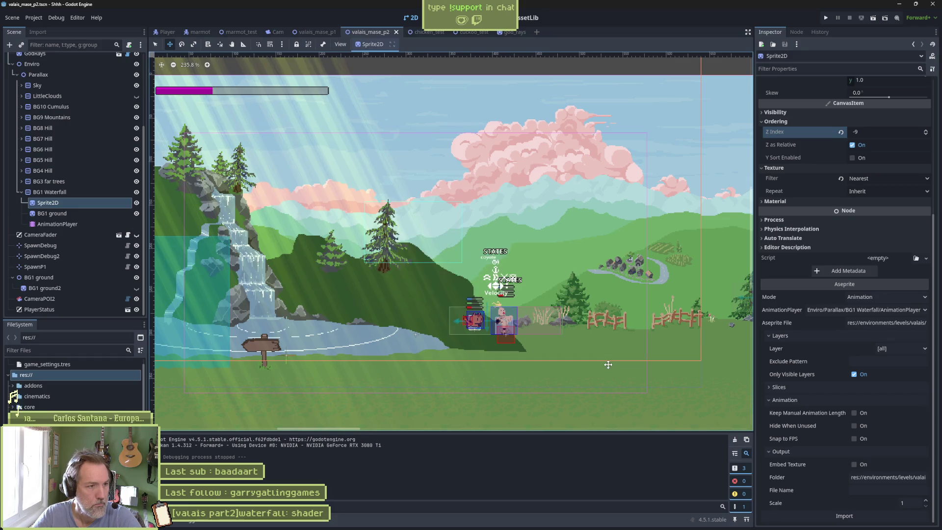
key("F6")
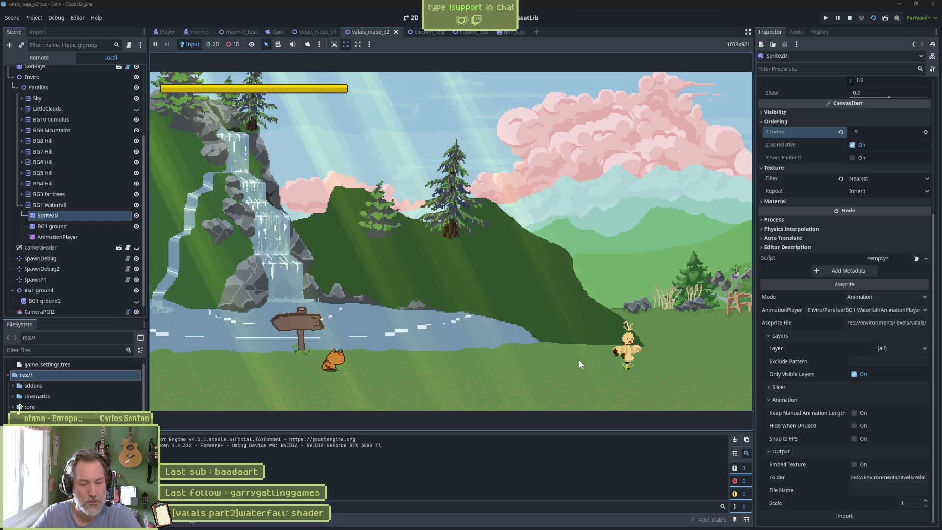
key("F8")
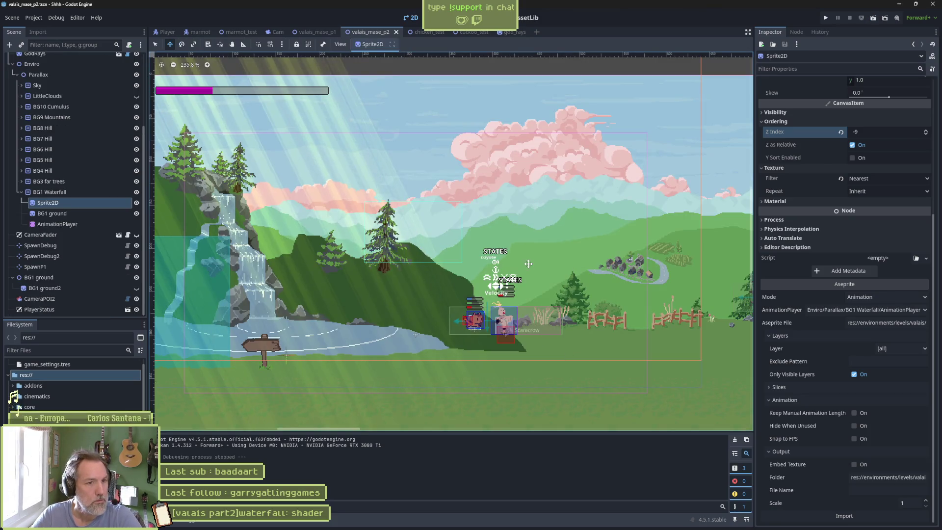
Select the pink cumulus cloud sprite and give it an offset of -420, -87.
key("q")
left_click(511, 145)
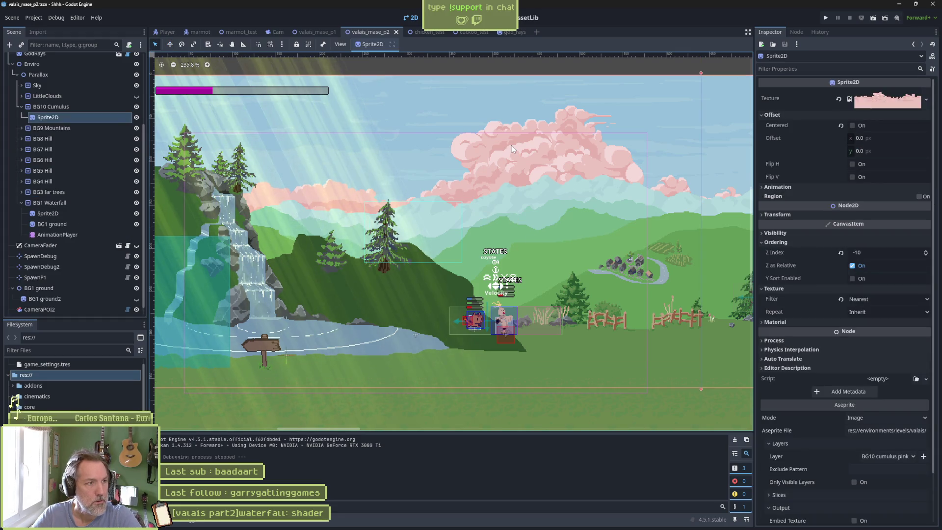
key("v")
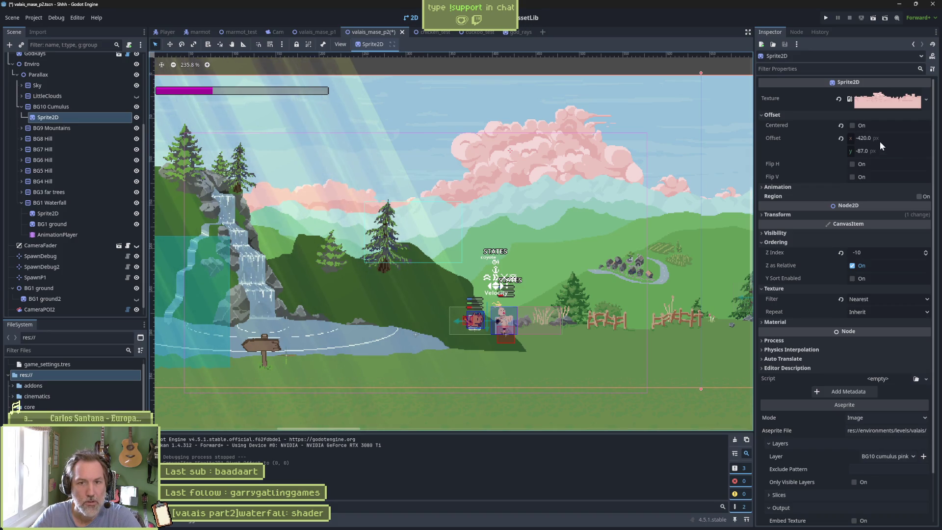
left_click(841, 138)
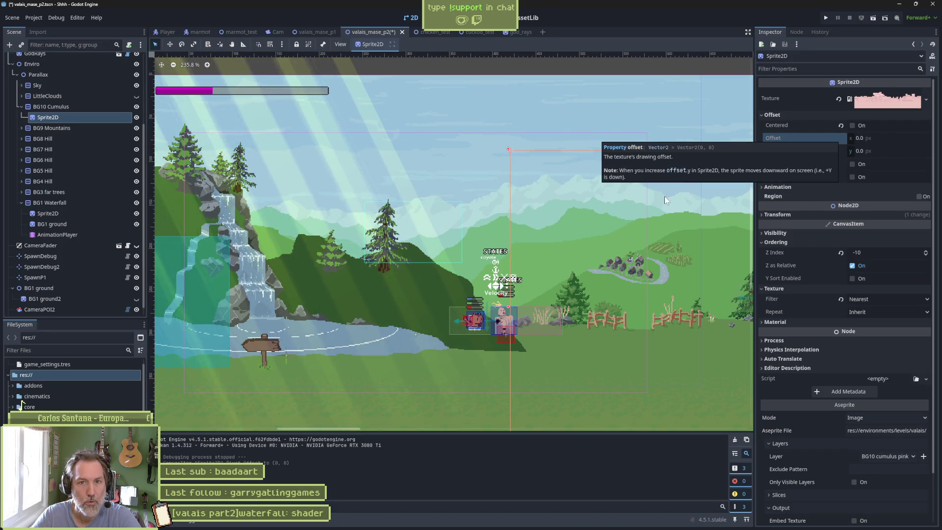
scroll(508, 246, "down", 6)
scroll(508, 245, "down", 4)
key("ctrl+z")
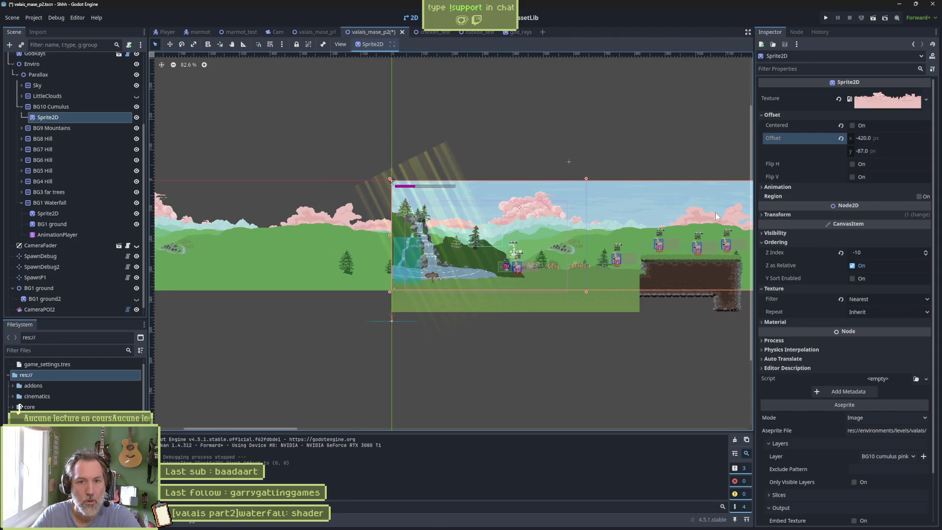
Drag the offset x further left to -627.135, save the scene, and launch the game.
left_click_drag(894, 137, 851, 137)
key("ctrl+s")
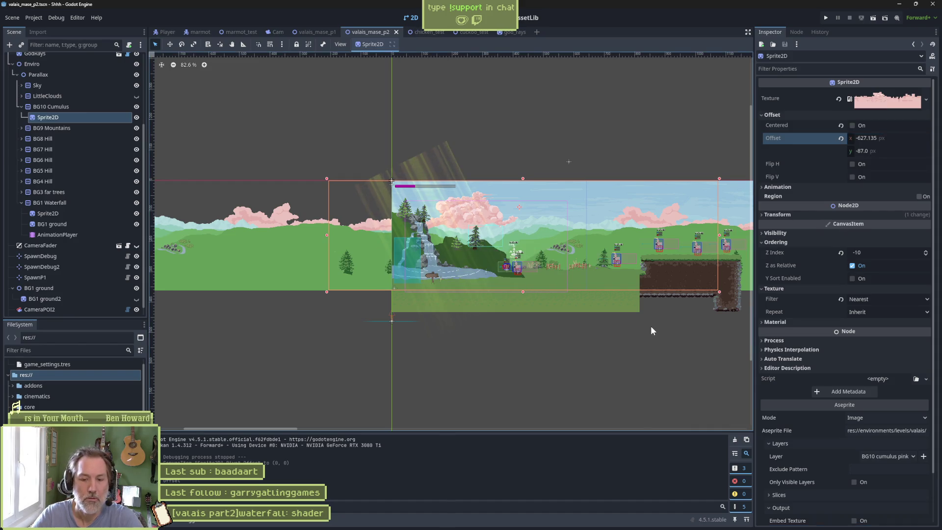
key("F6")
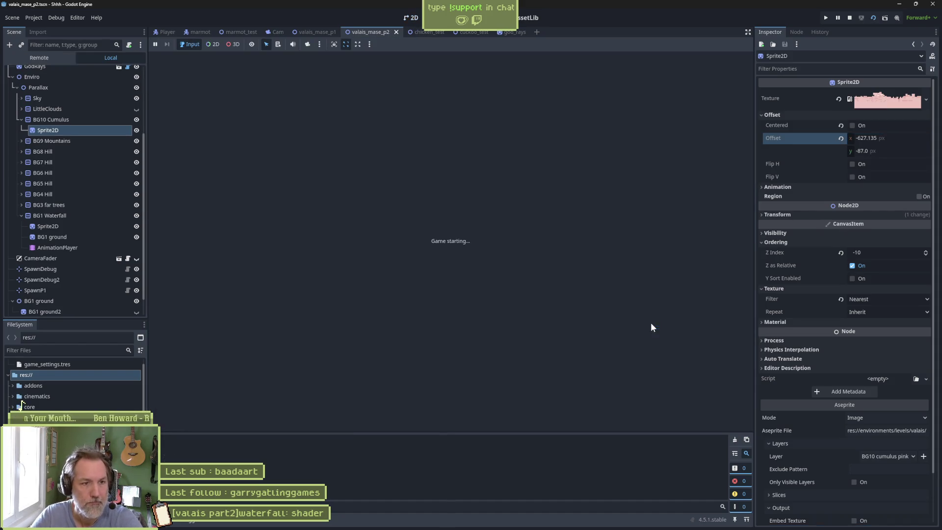
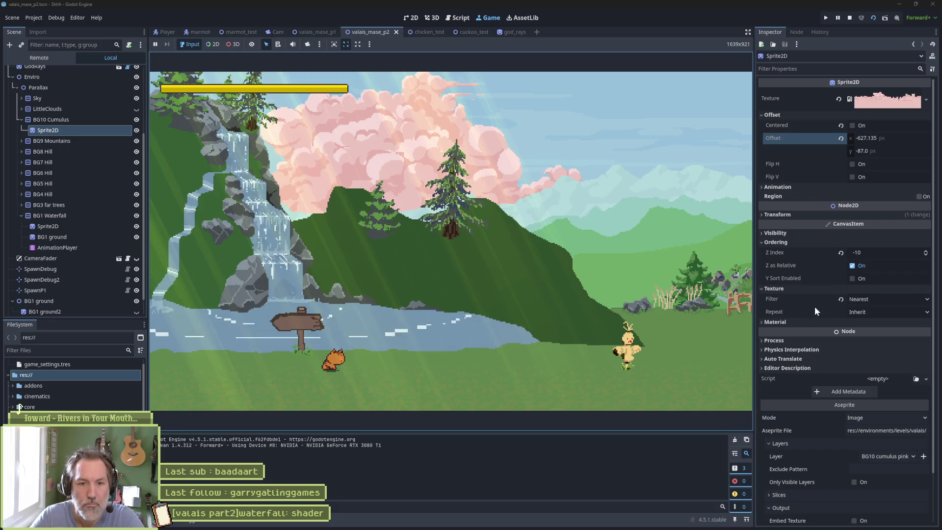
Try a brighter pink modulate tint on the clouds sprite, then undo it back to white.
left_click(832, 233)
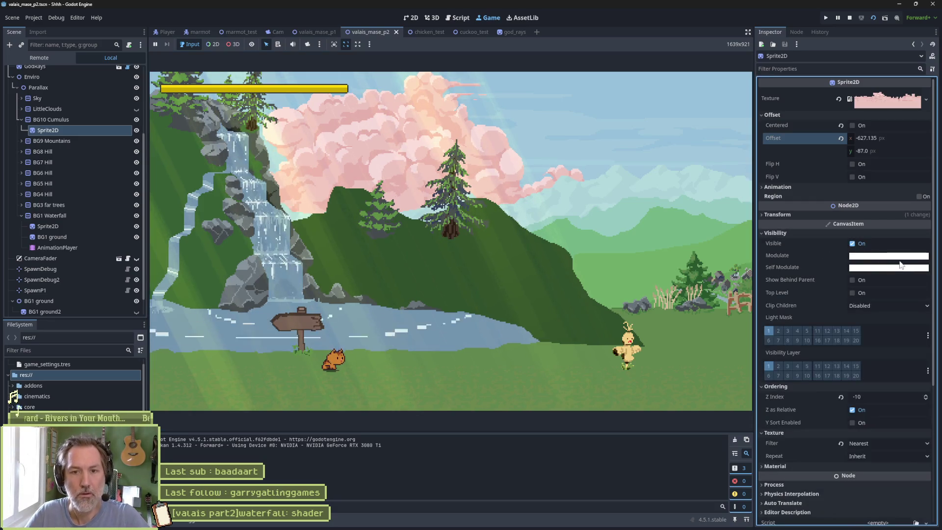
left_click(898, 257)
mouse_move(904, 403)
left_mouse_down()
mouse_move(880, 411)
mouse_move(908, 411)
mouse_move(905, 422)
left_mouse_up()
left_click(872, 429)
left_click_drag(877, 432, 871, 445)
key("ctrl+z")
key("ctrl+z")
key("ctrl+z")
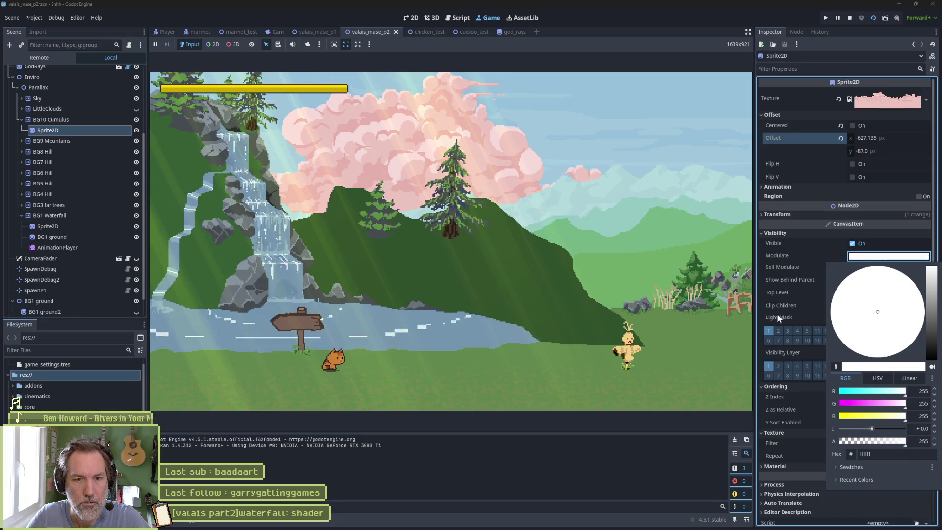
Try a brighter pink self-modulate tint on the clouds, then reset it to white.
left_click(784, 255)
left_click(868, 268)
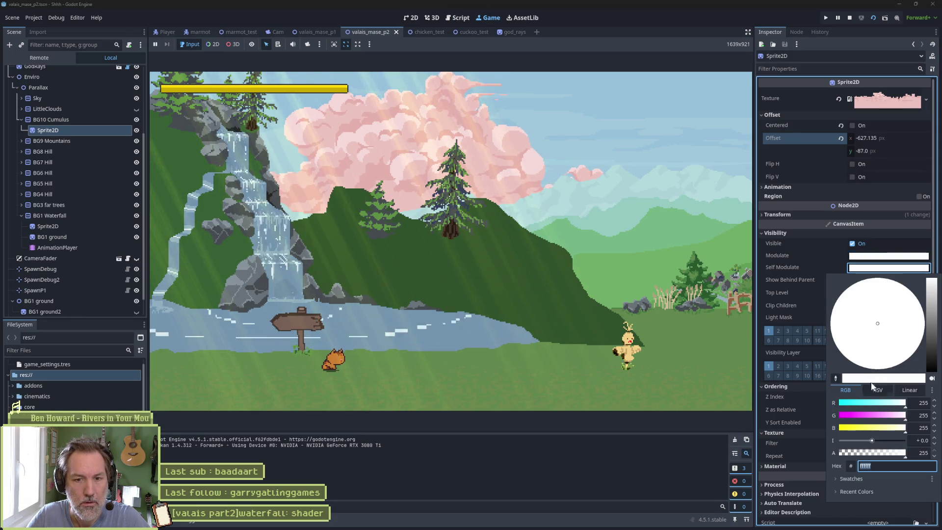
mouse_move(885, 420)
left_mouse_down()
mouse_move(876, 420)
mouse_move(878, 442)
left_mouse_up()
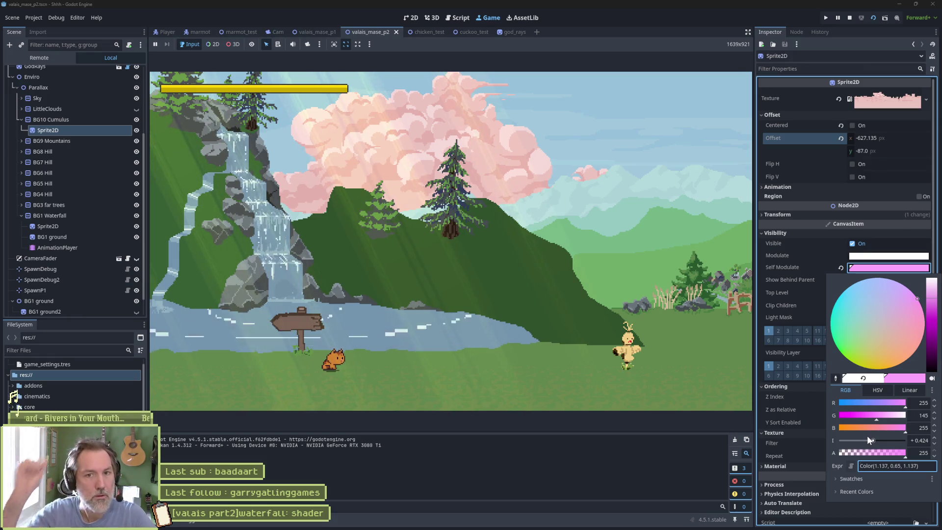
left_click(863, 378)
left_click(671, 468)
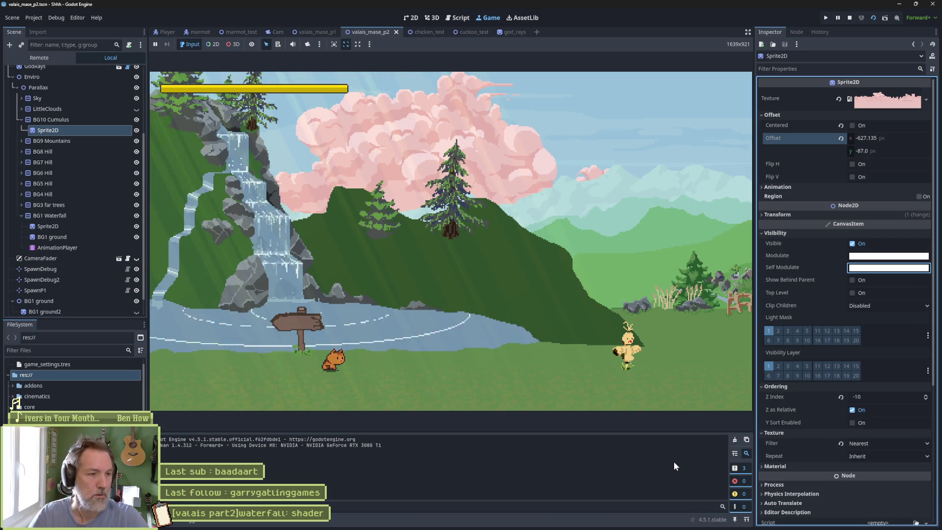
left_click(611, 301)
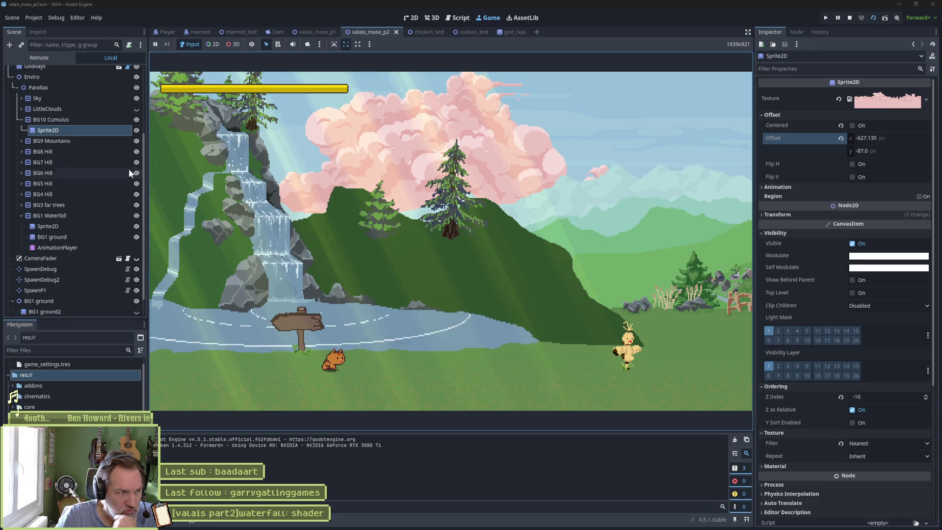
Import the 'BG9 mountains pink' Aseprite layer into the BG9 Mountains sprite and test-run the game.
left_click(23, 141)
left_click(53, 150)
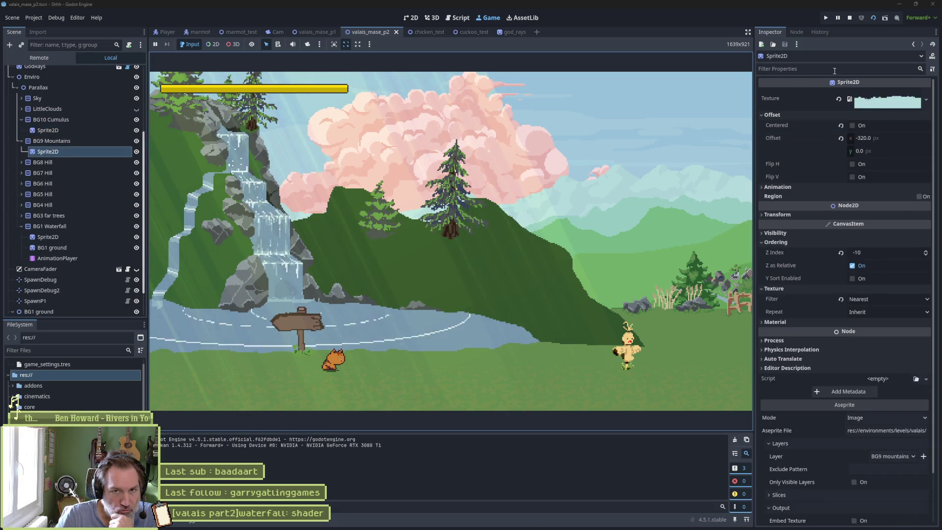
left_click(850, 18)
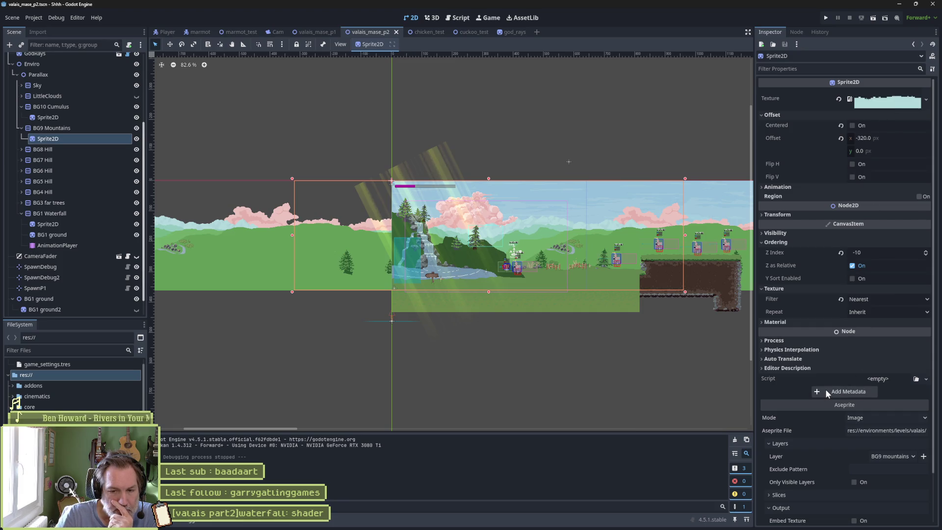
scroll(824, 400, "down", 3)
left_click(910, 402)
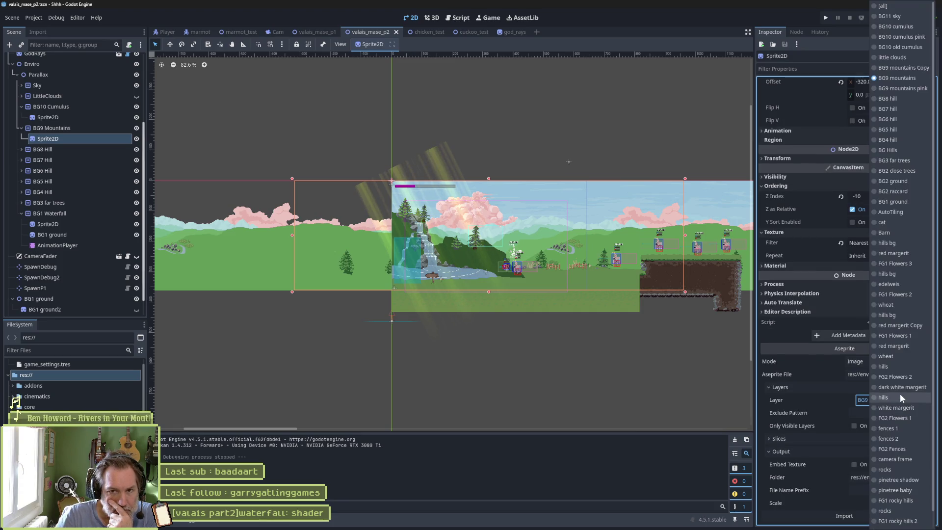
left_click(902, 88)
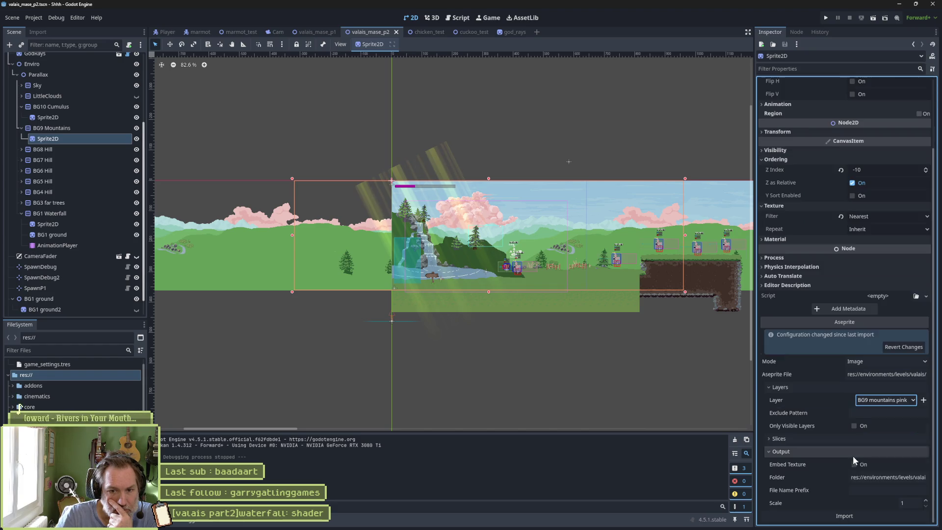
left_click(834, 516)
key("F6")
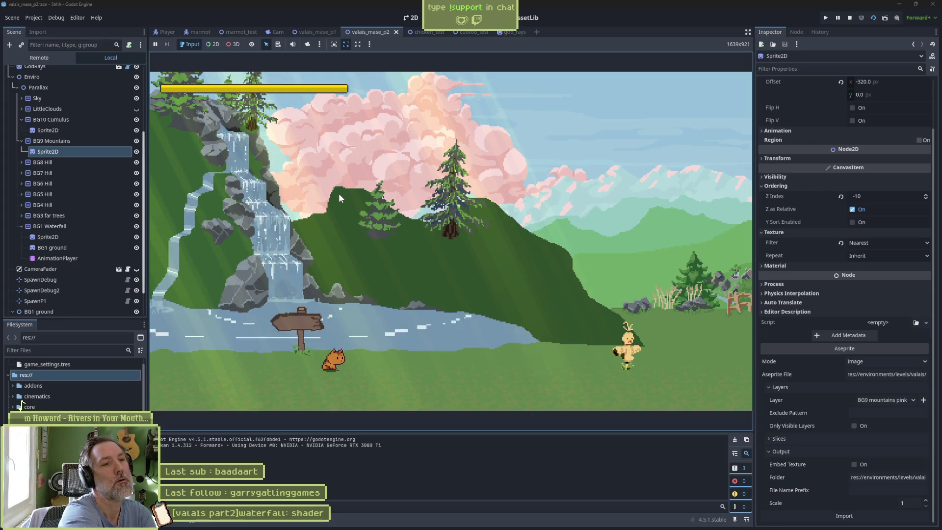
key("F8")
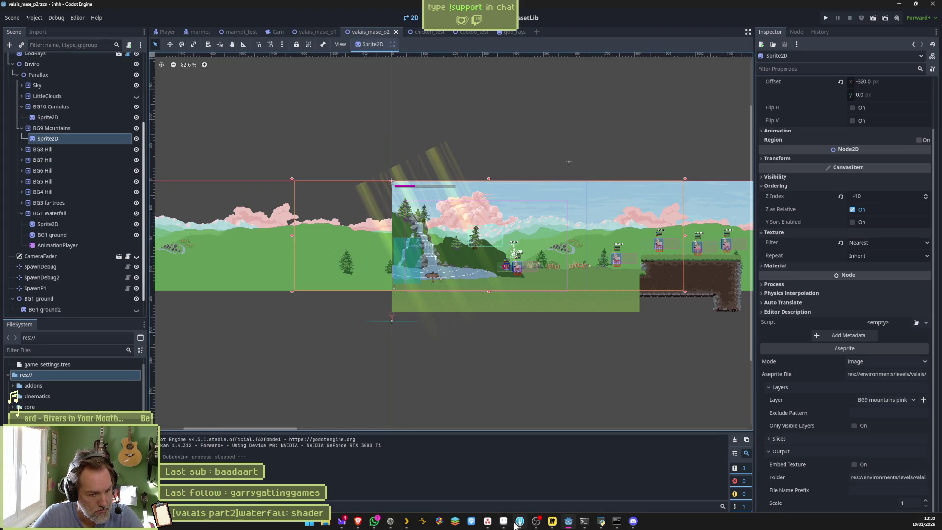
Draw a higher dark-green hill ridge over to the tree in waterfall.aseprite and fill beneath it with green.
left_click(503, 523)
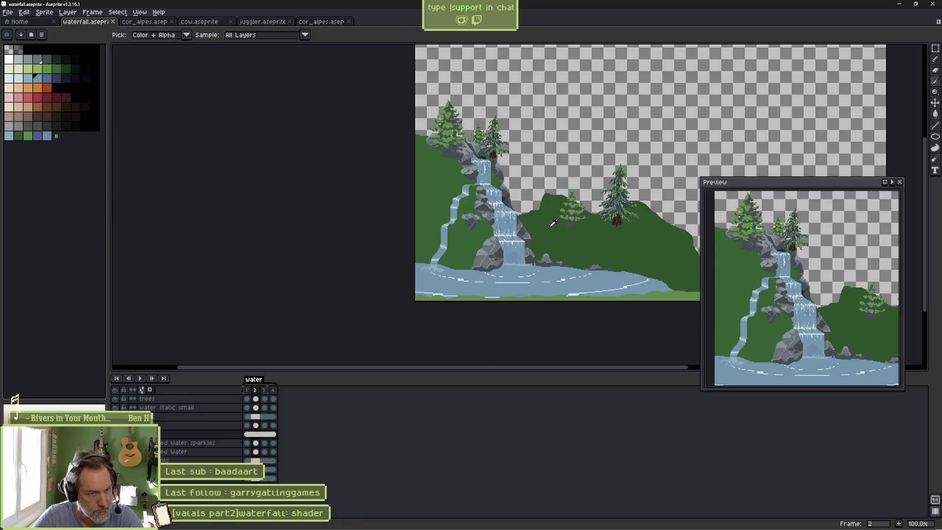
left_click_drag(613, 216, 559, 238)
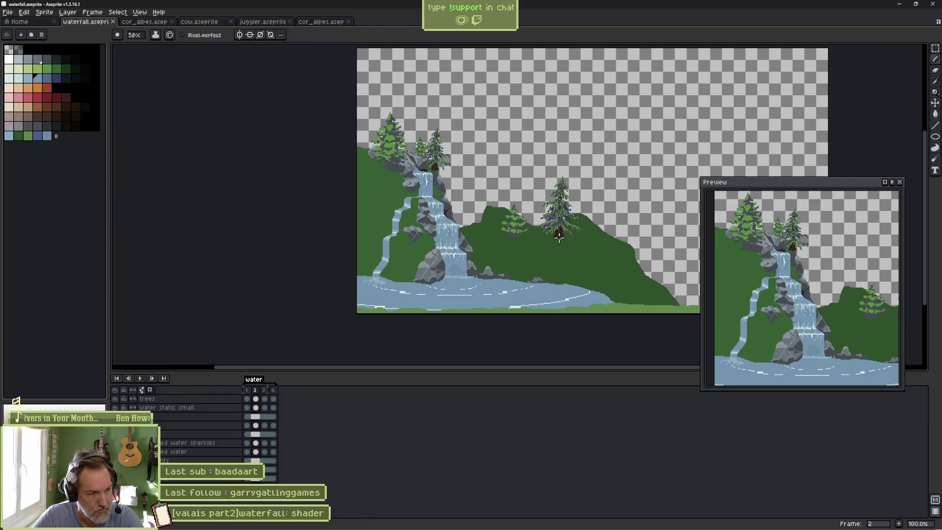
right_click(214, 491)
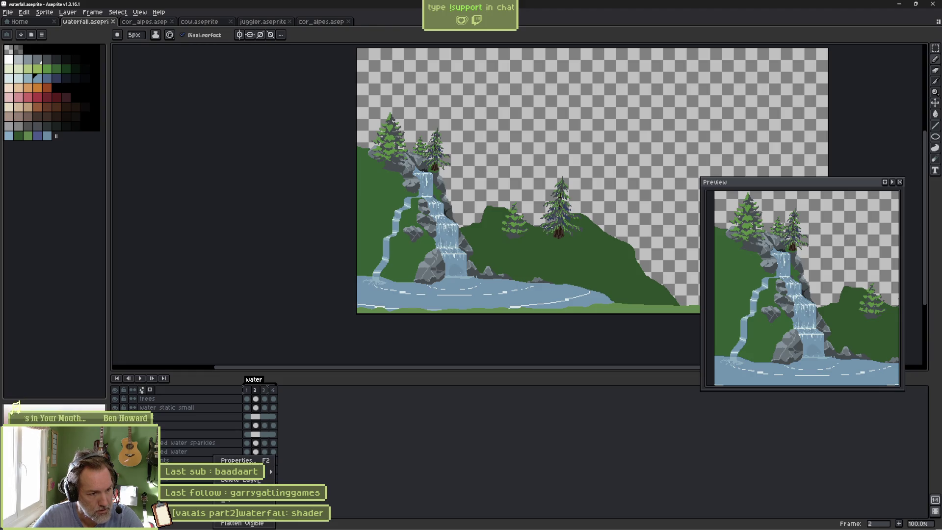
left_click(235, 502)
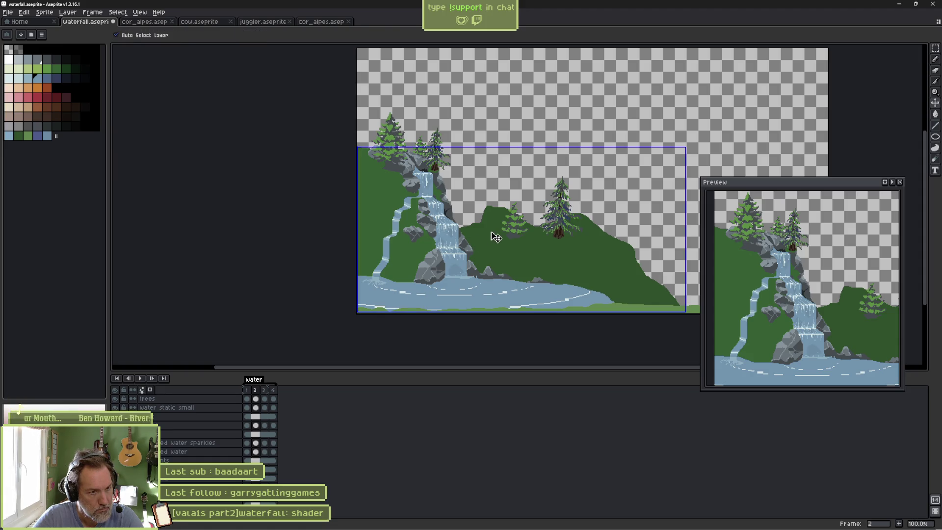
scroll(491, 231, "up", 2)
scroll(490, 231, "down", 1)
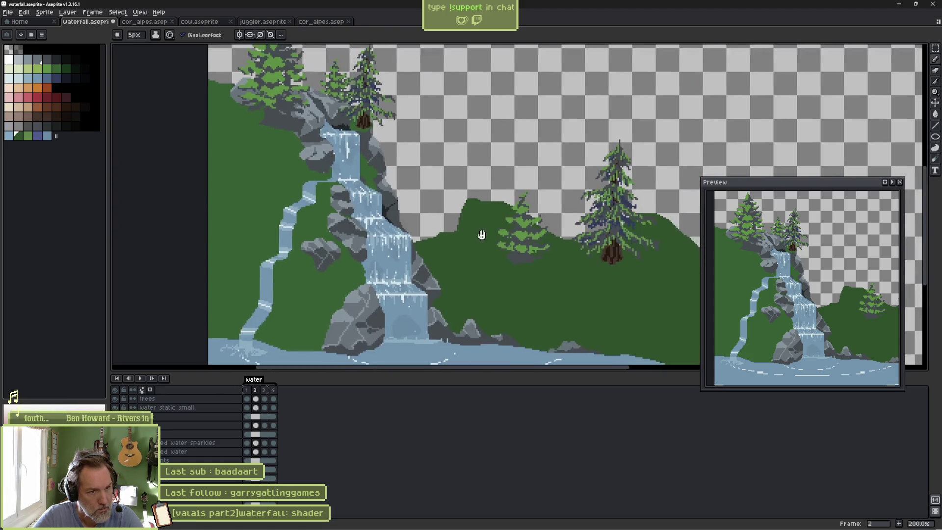
key("ctrl")
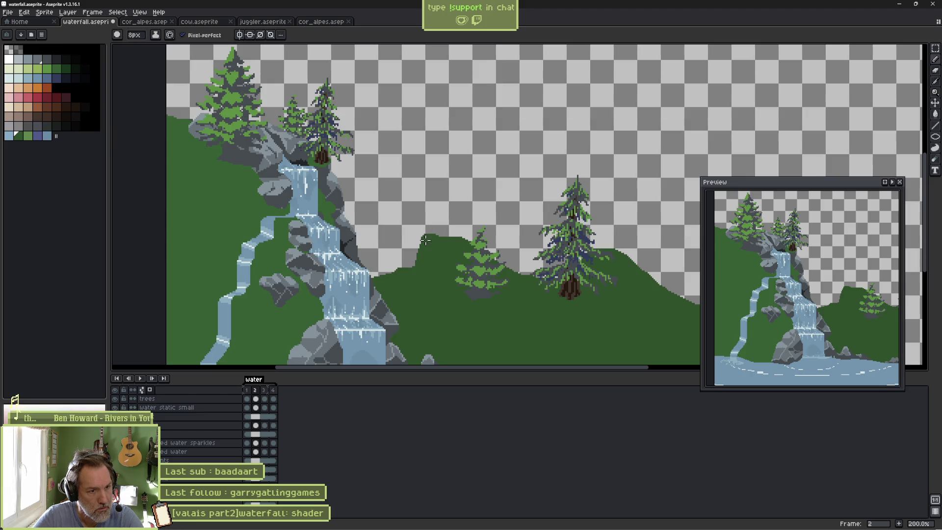
left_click_drag(334, 209, 366, 214)
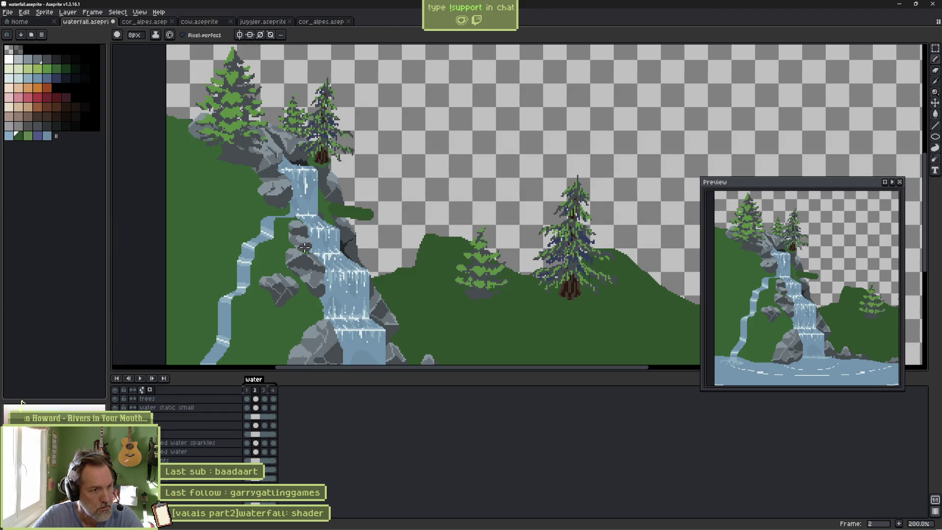
left_click_drag(351, 215, 597, 255)
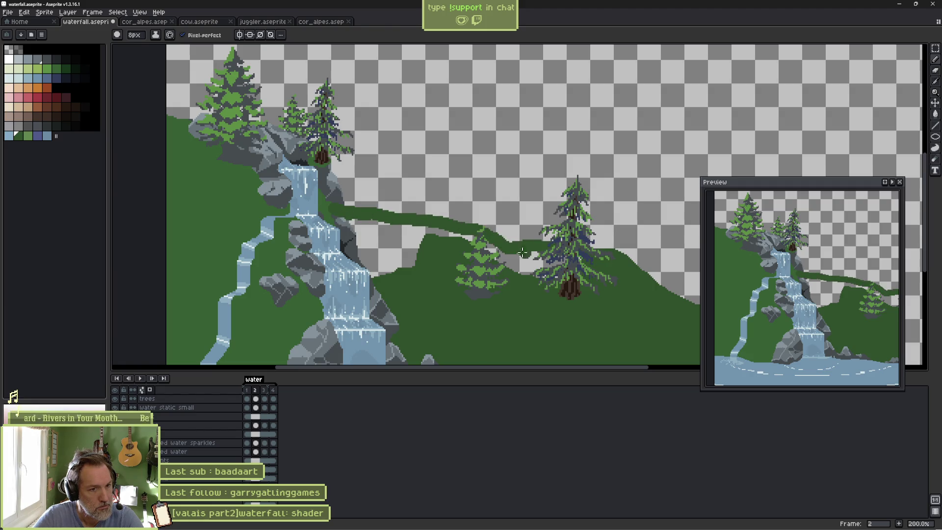
key("g")
left_click(384, 248)
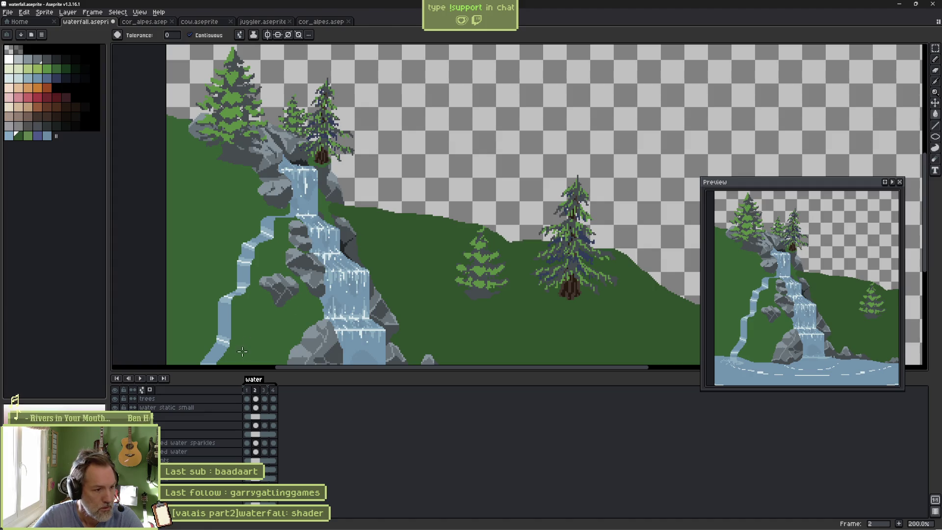
Undo those grass strokes, then redraw the ridge from the rock edge to the right and fill below it green.
key("i")
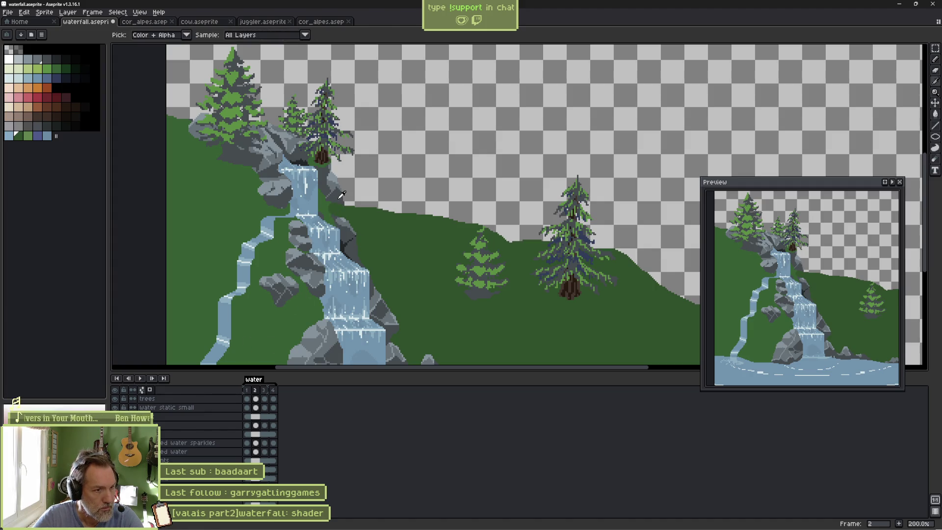
key("v")
left_click(342, 202)
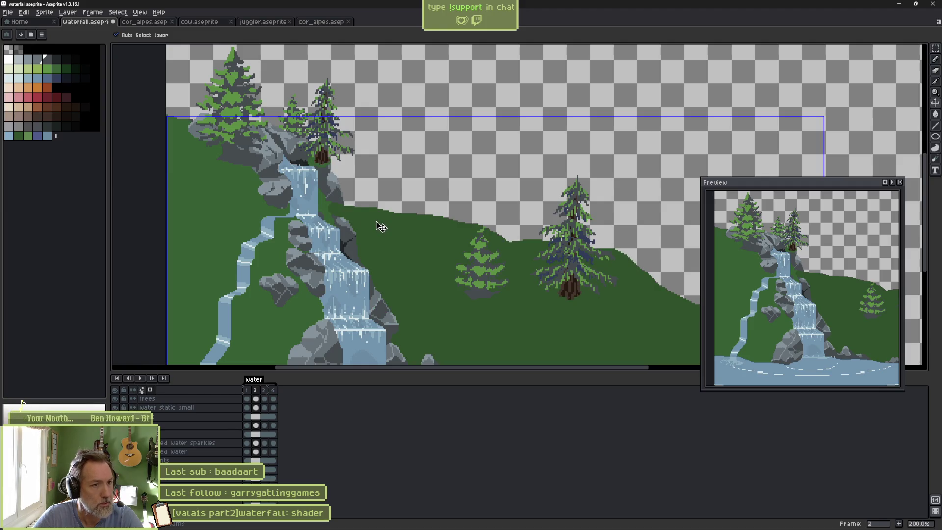
key("ctrl+z")
key("ctrl+z")
key("ctrl+z")
key("b")
left_click(356, 211, "alt")
key("v")
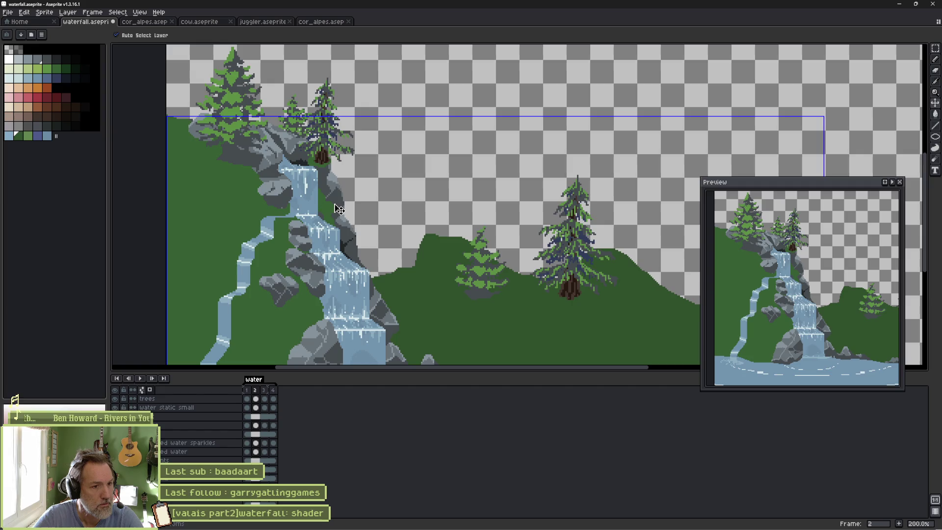
key("b")
scroll(344, 201, "up", 4)
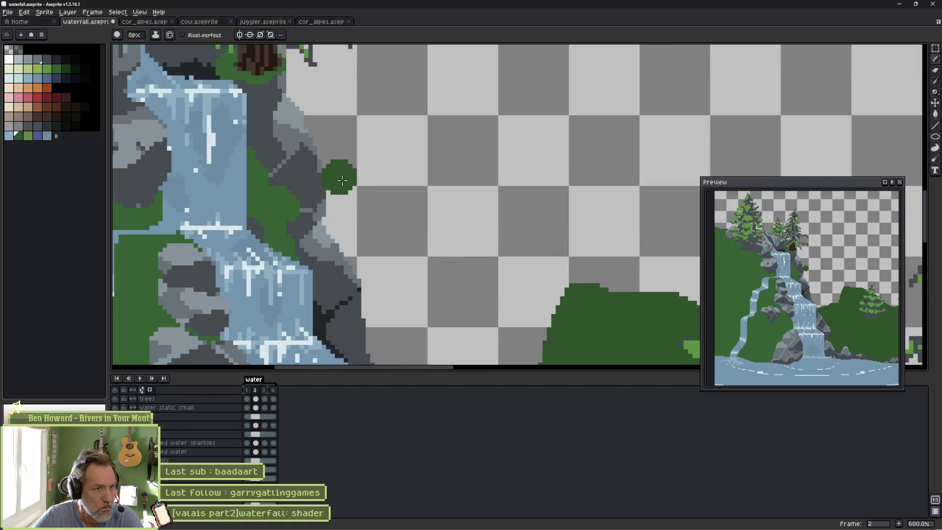
scroll(341, 180, "down", 3)
left_click(348, 198, "shift")
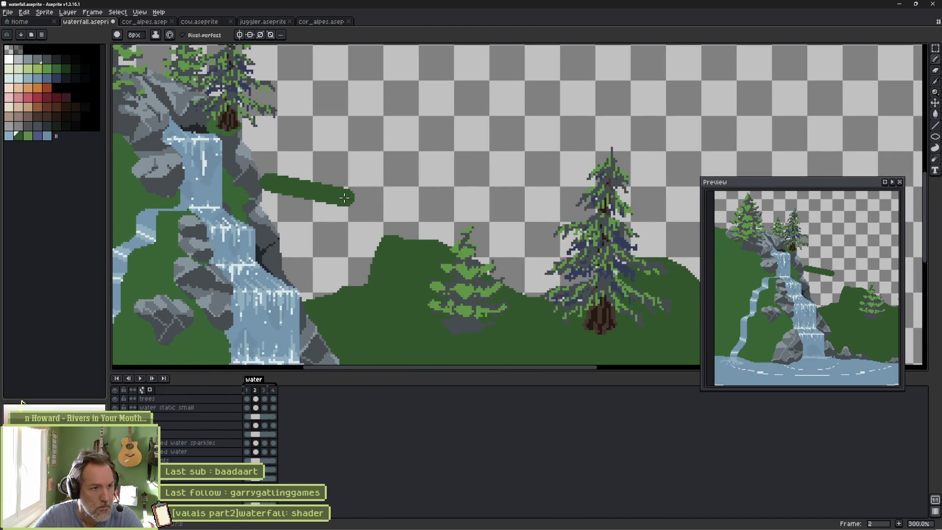
mouse_move(311, 191)
left_mouse_down()
mouse_move(395, 219)
mouse_move(651, 266)
left_mouse_up()
key("g")
left_click(354, 253)
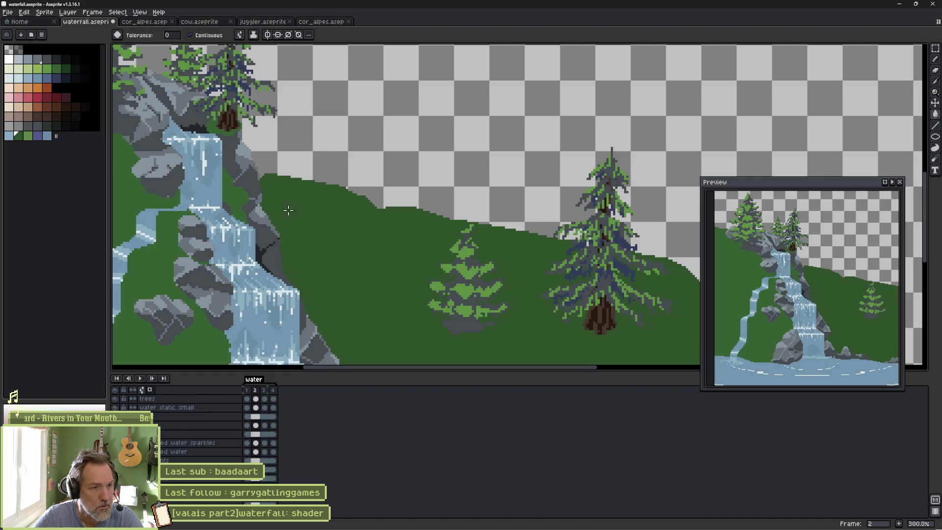
Touch up the grass edge pixel by pixel down along the rock.
scroll(293, 211, "up", 9)
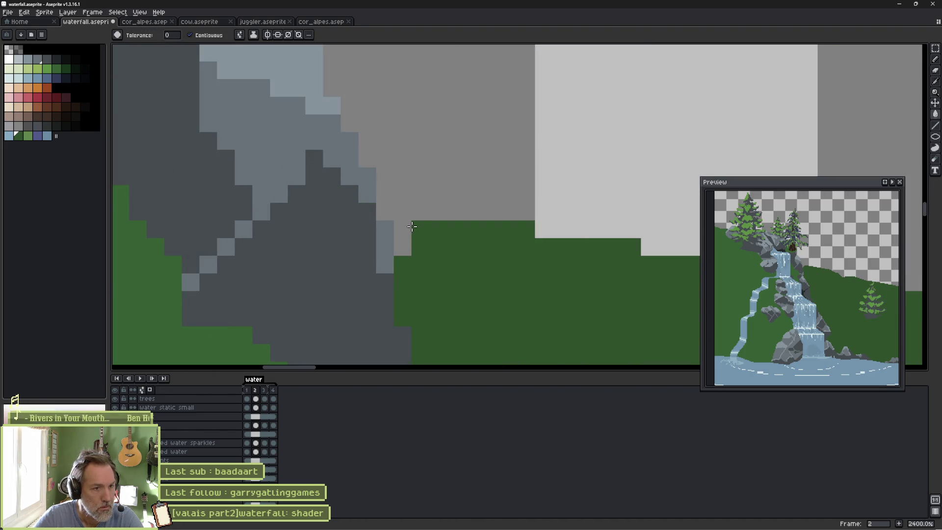
key("b")
left_click(403, 229)
right_click(403, 230)
left_click(389, 214)
mouse_move(393, 214)
left_mouse_down()
mouse_move(415, 231)
mouse_move(410, 253)
left_mouse_up()
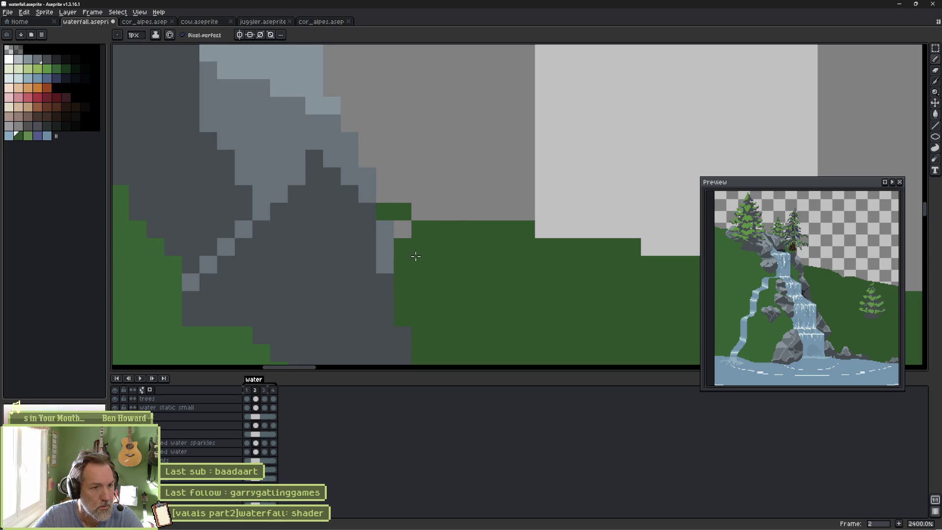
scroll(412, 236, "down", 12)
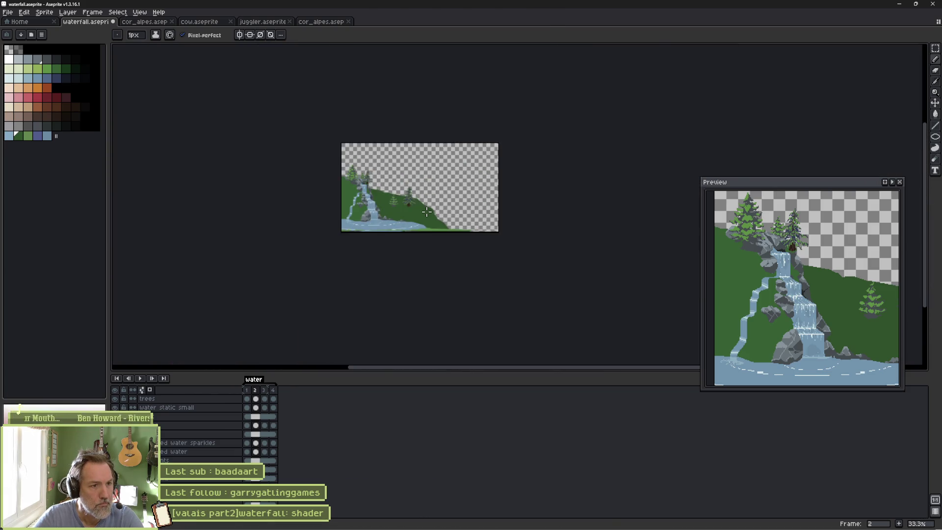
Save waterfall.aseprite and reimport the mountains sprite in Godot.
key("ctrl+s")
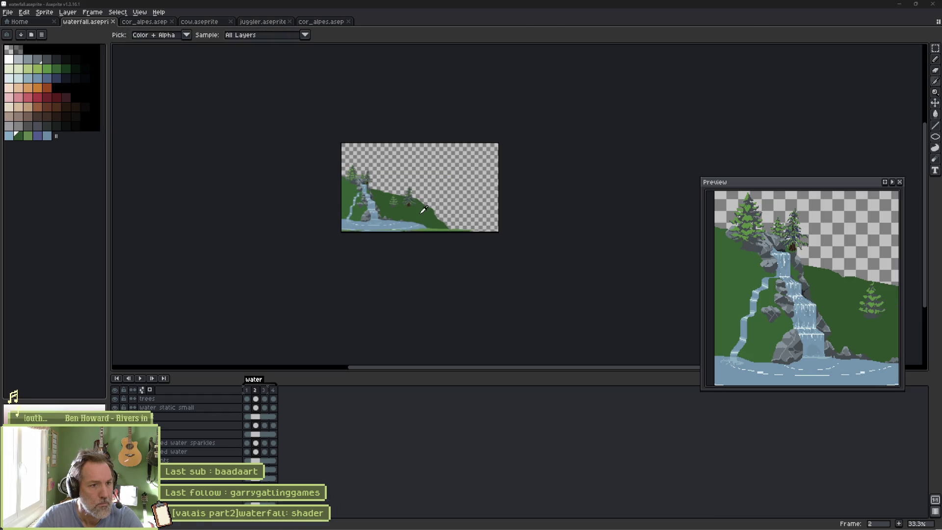
key("alt+Tab")
left_click(843, 515)
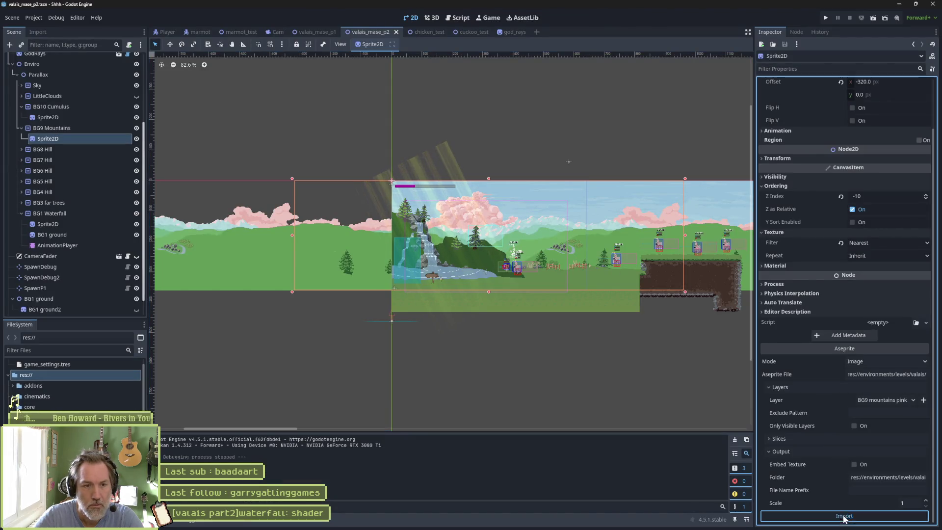
Reimport the BG1 Waterfall sprite, test it in the running game, then bring waterfall.aseprite back up.
left_click(48, 224)
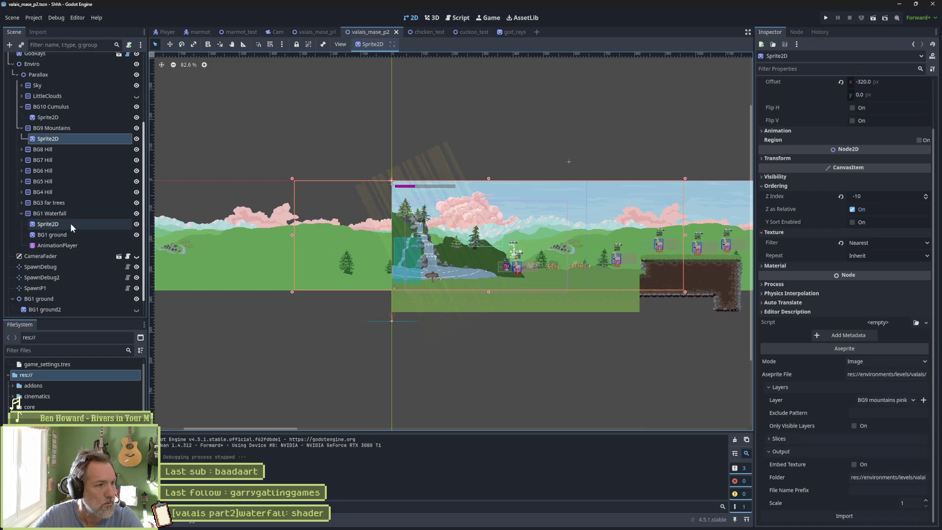
left_click(862, 516)
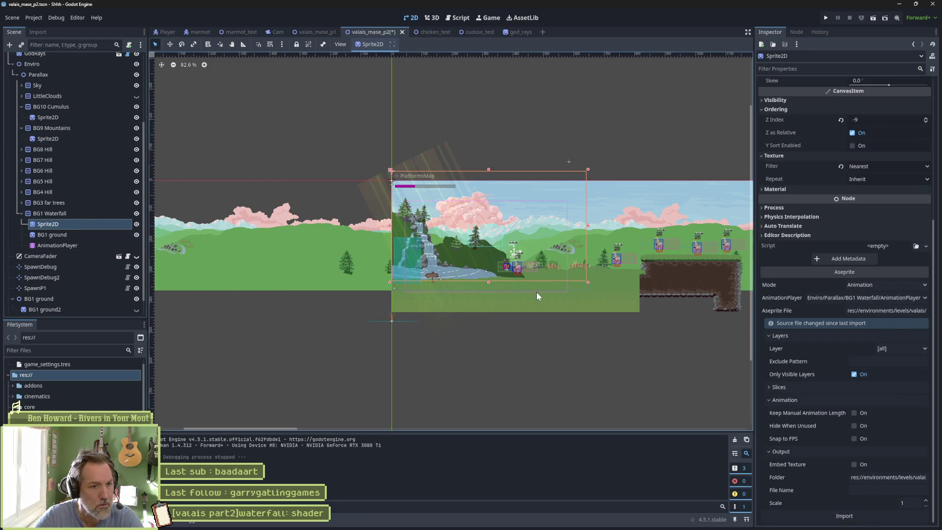
key("F5")
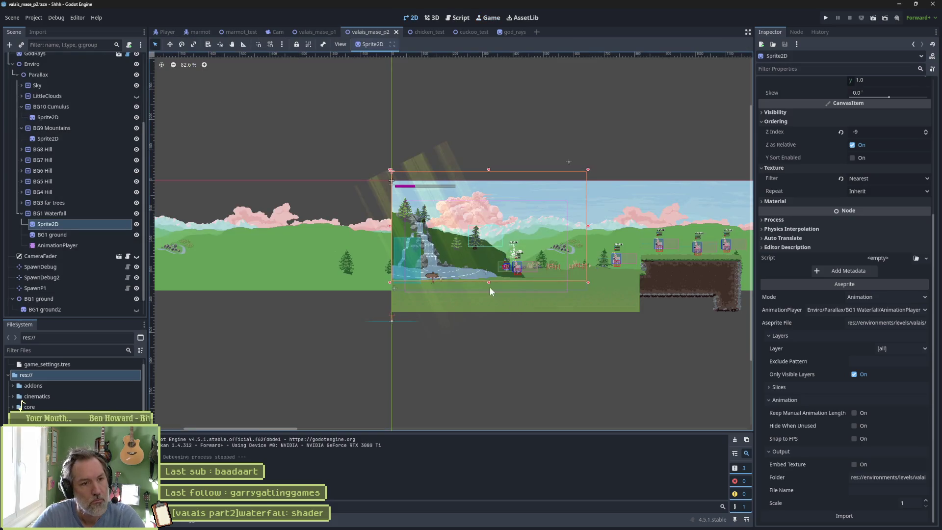
left_click(503, 521)
Magic Wand-select the green hill area to the right of the waterfall.
key("w")
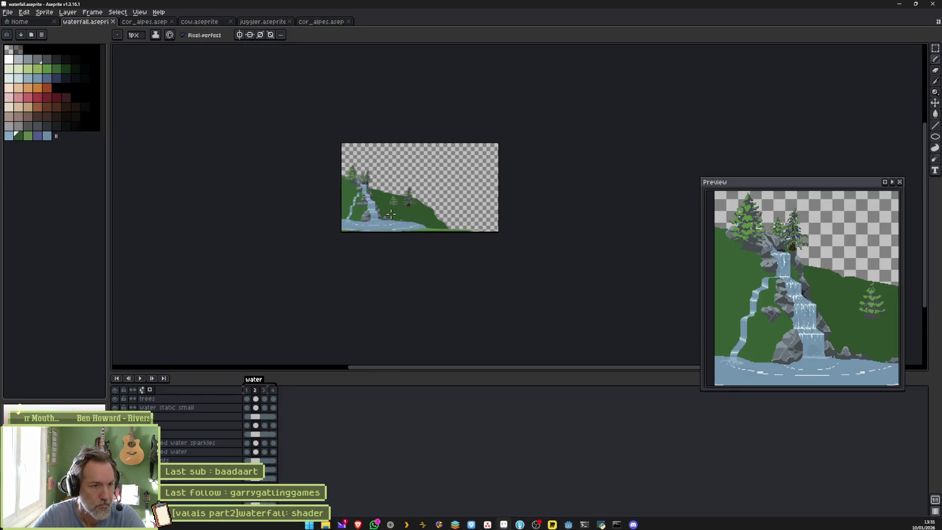
scroll(395, 216, "up", 3)
left_click(386, 268)
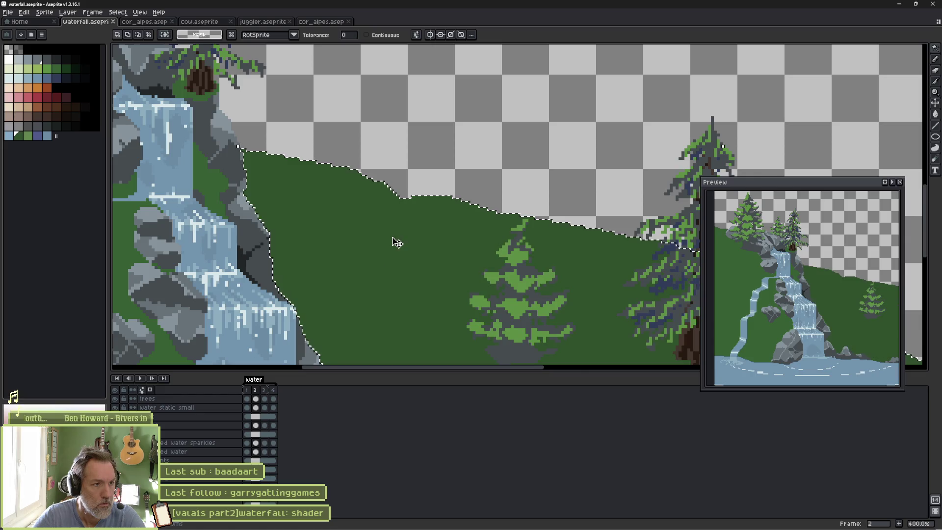
key("b")
scroll(393, 196, "down", 2)
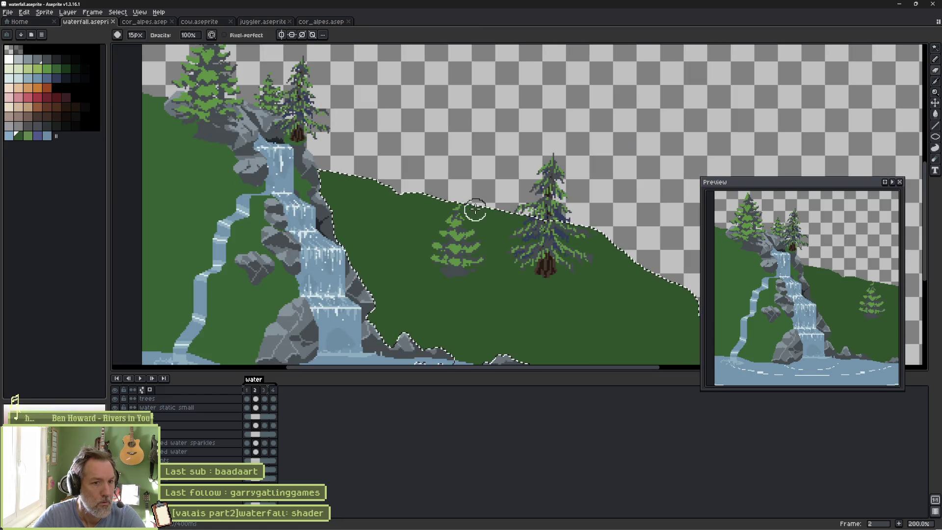
scroll(600, 228, "right", 3)
scroll(608, 250, "down", 1)
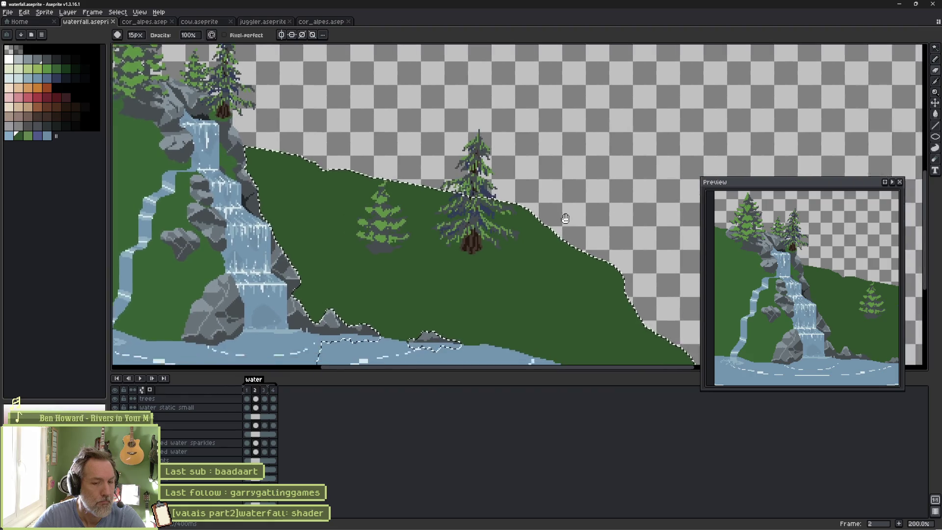
Erase along the hill's top edge and right slope, deselect, and return to Godot.
mouse_move(574, 250)
left_mouse_down()
mouse_move(500, 221)
mouse_move(577, 260)
left_mouse_up()
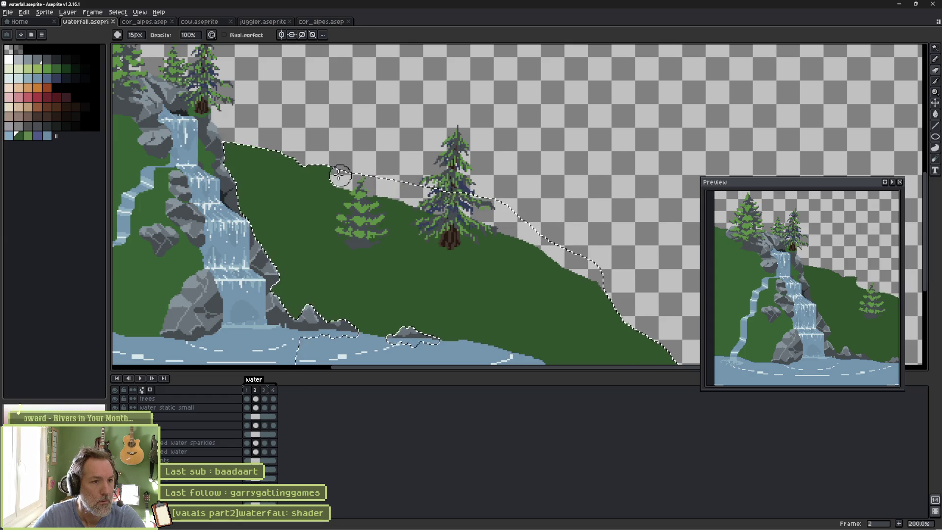
left_click_drag(288, 163, 248, 159)
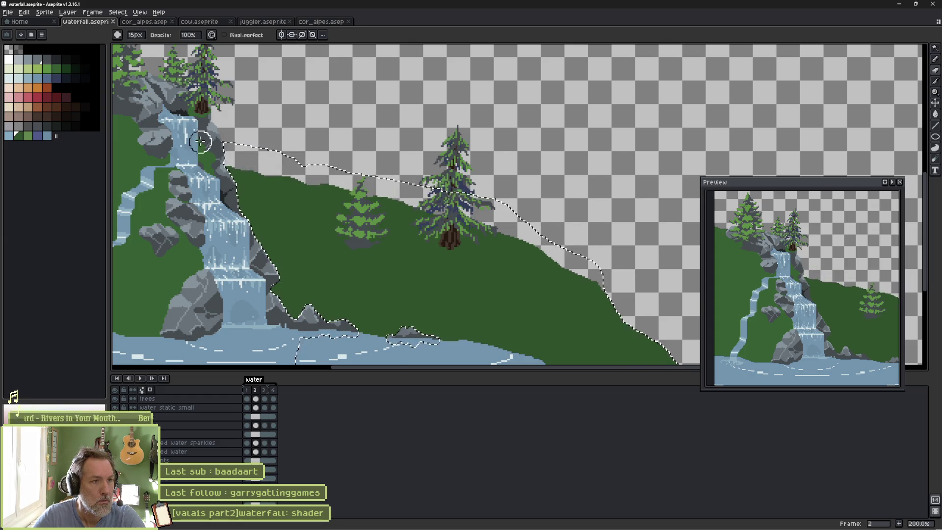
scroll(788, 296, "down", 2)
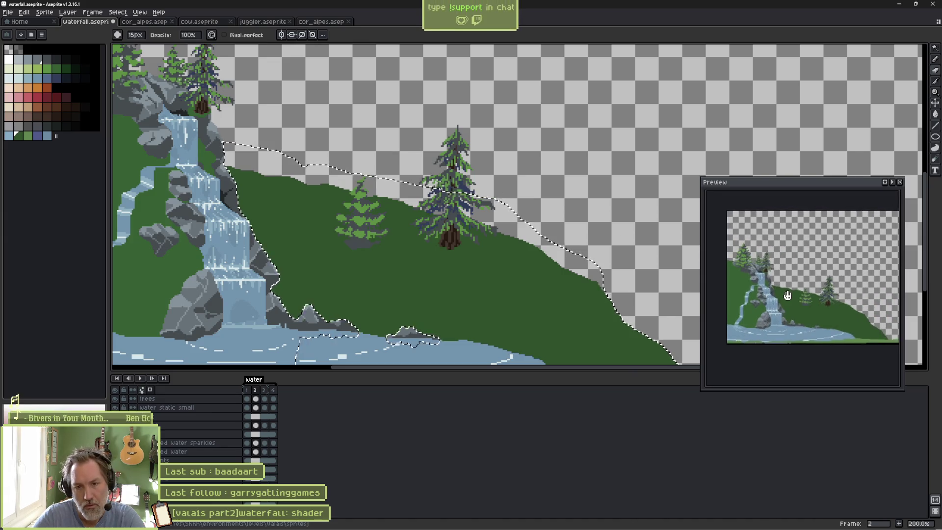
left_click_drag(789, 295, 795, 282)
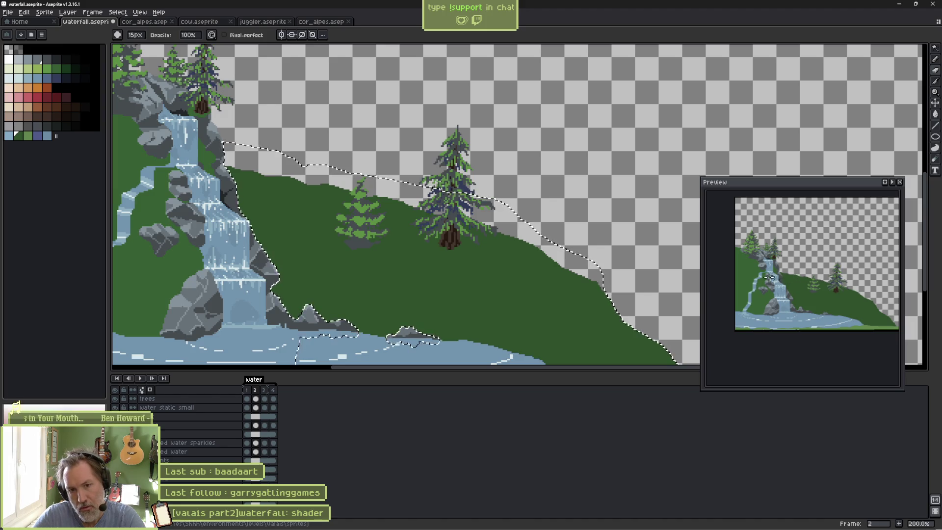
key("ctrl+d")
key("alt")
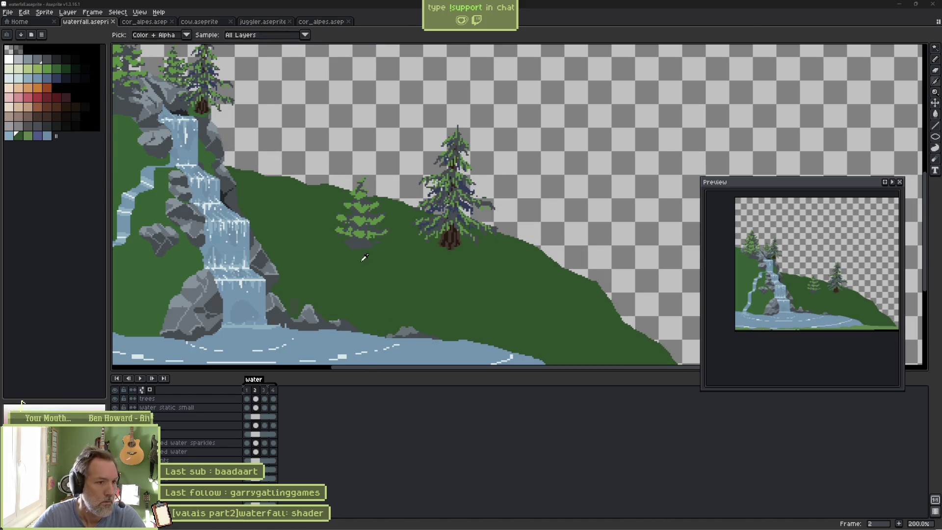
key("alt+Tab")
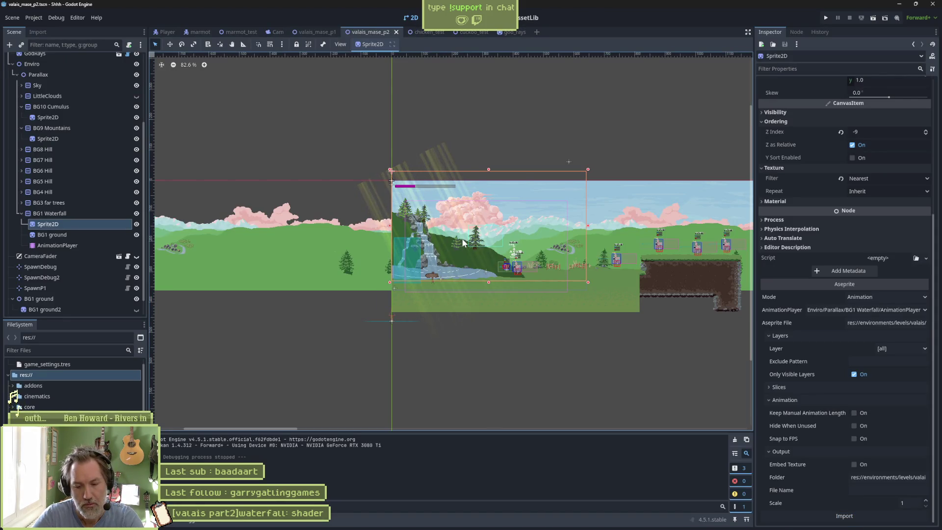
Run the level with F5 to see the trimmed, lower waterfall hillside.
key("F5")
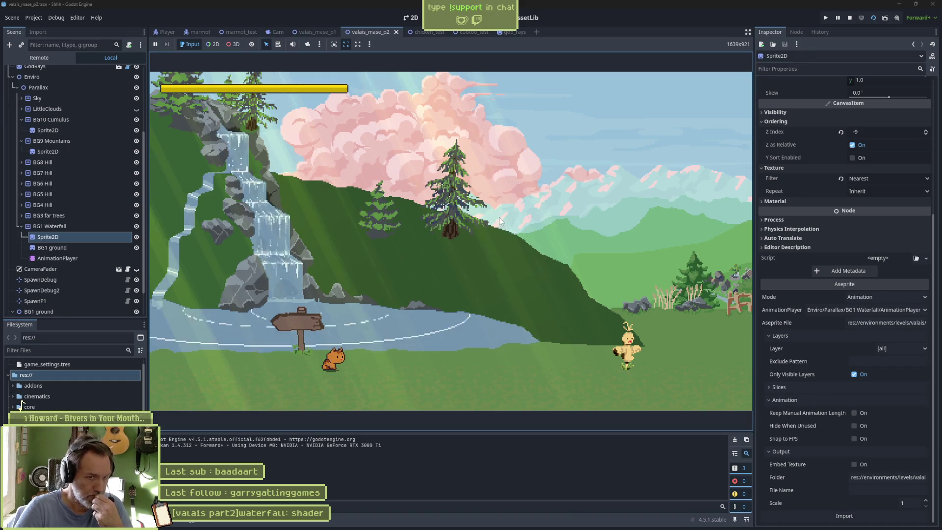
Walk the character right past the waterfall to the alphorn player, then stop the game.
key("Right")
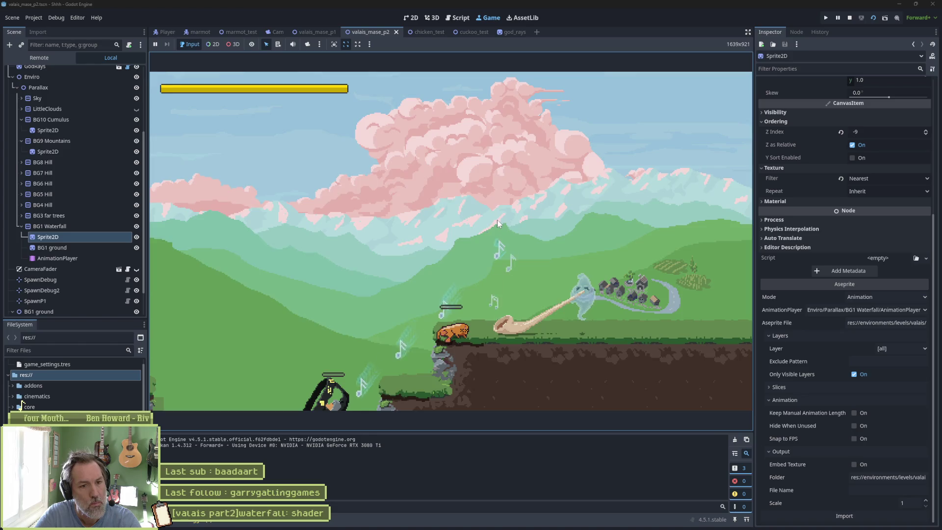
key("F8")
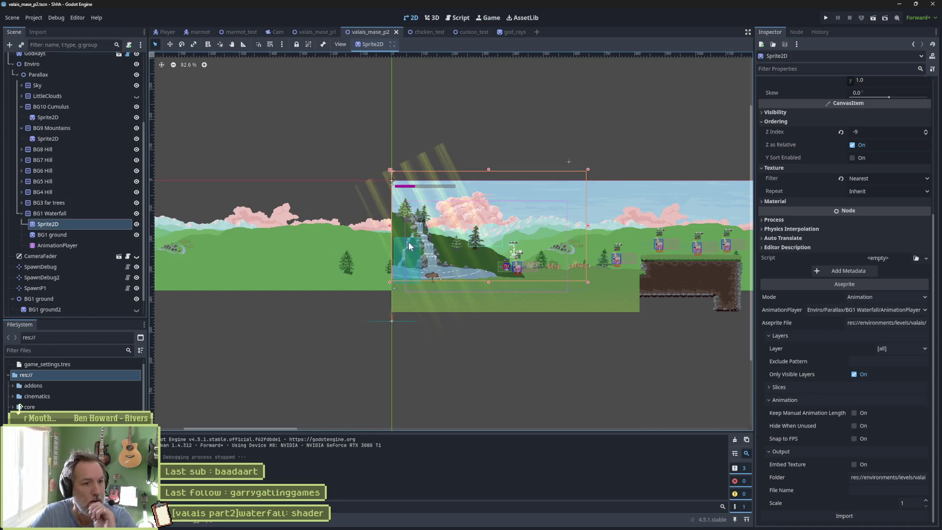
Bring waterfall.aseprite to the front and select the water layers, opening their New... layer menu.
mouse_move(550, 527)
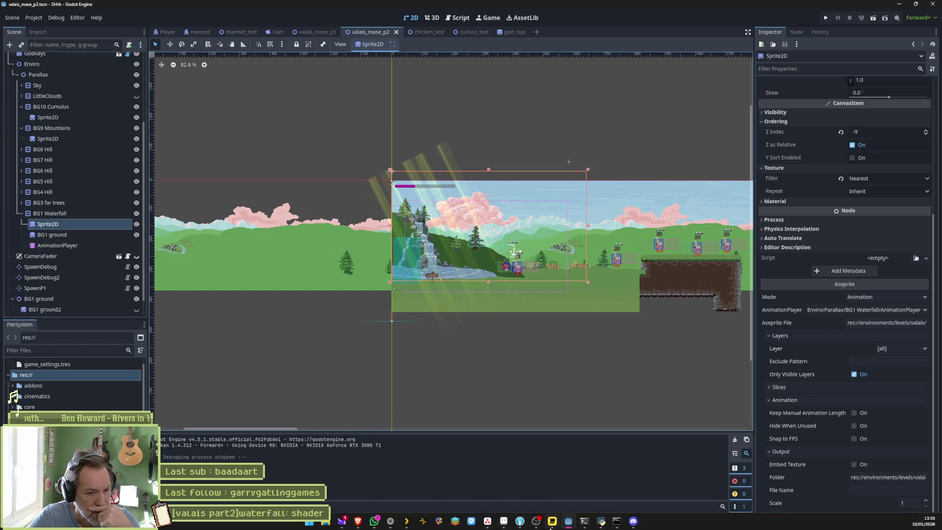
mouse_move(506, 526)
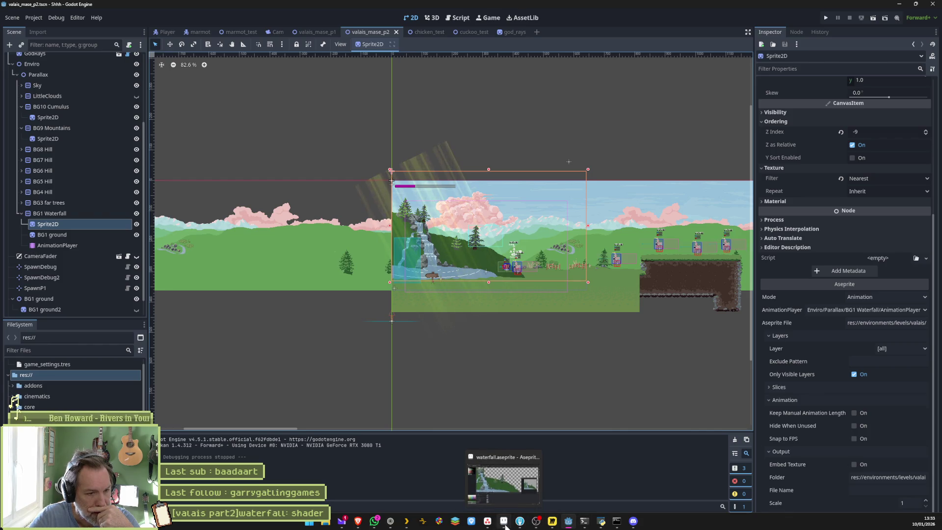
left_click(505, 526)
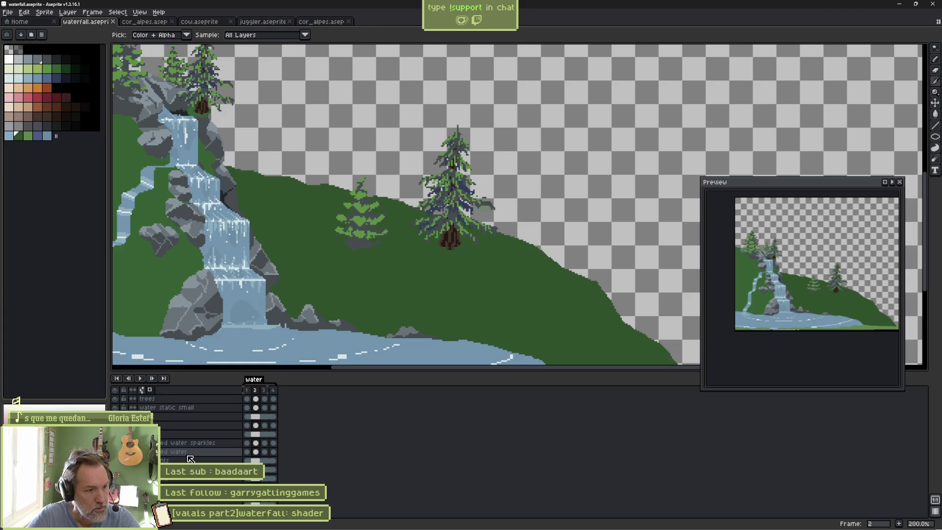
left_click_drag(190, 459, 193, 447)
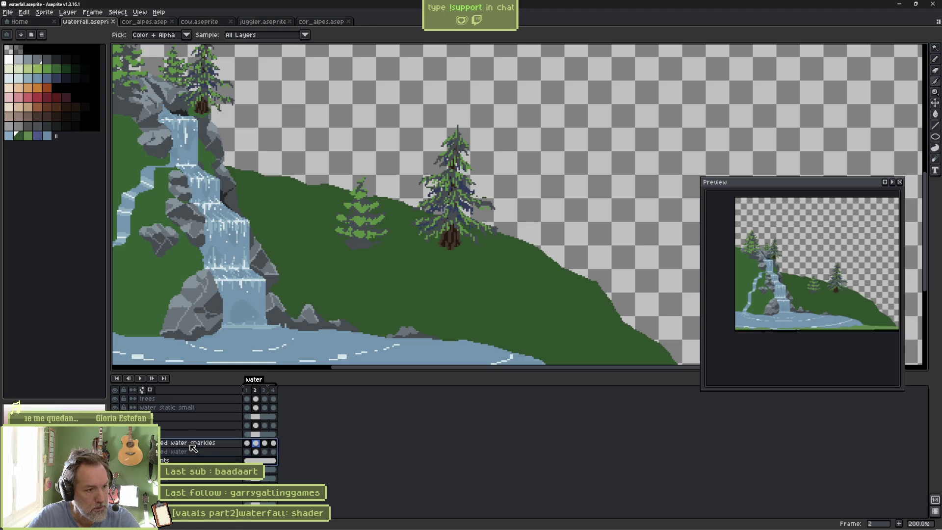
right_click(189, 446)
mouse_move(215, 459)
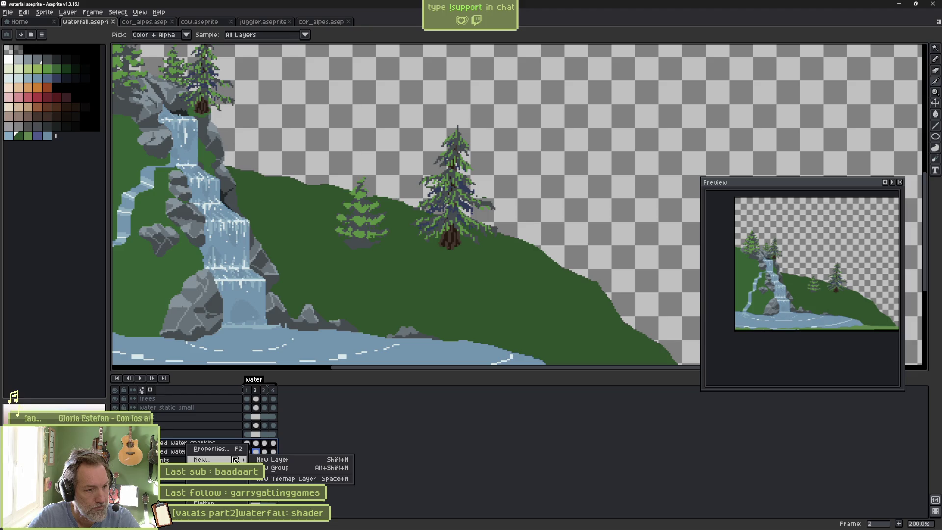
Create a new layer group from the water layers, then undo it.
left_click(274, 474)
double_click(199, 444)
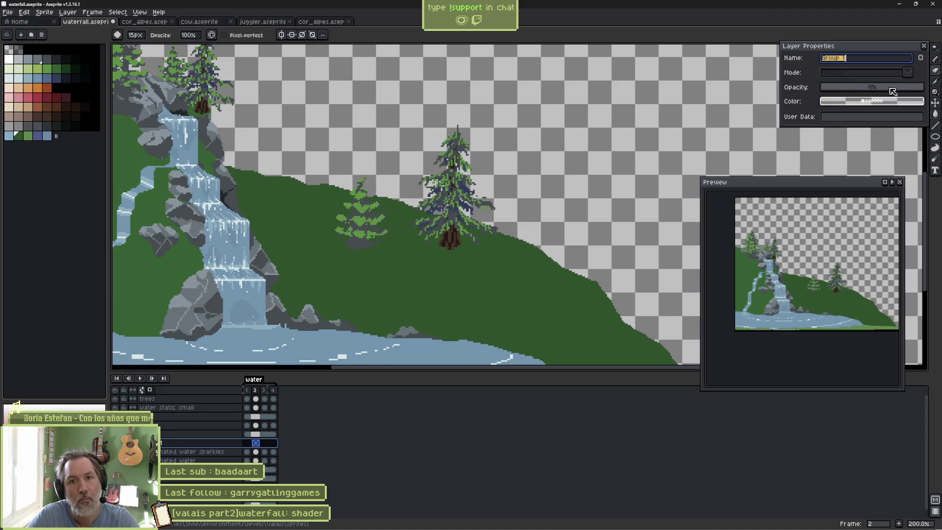
left_click(926, 45)
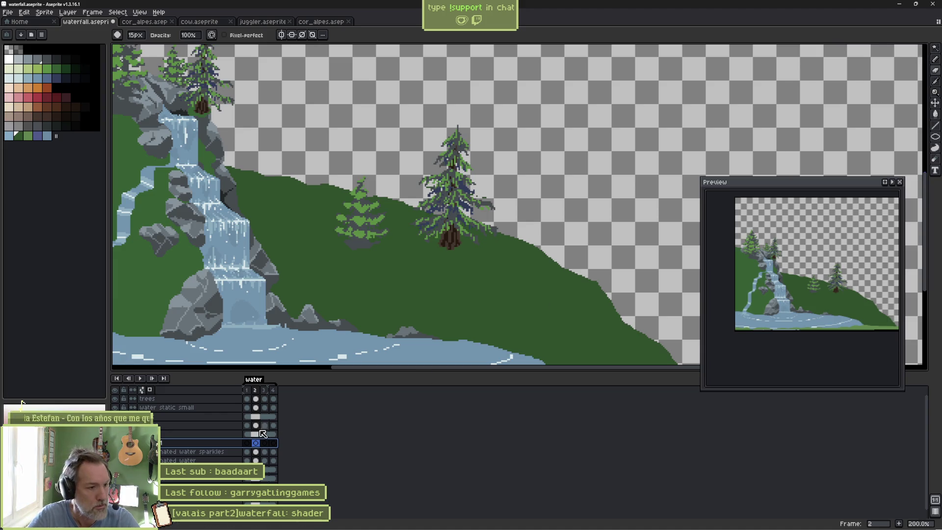
key("ctrl+z")
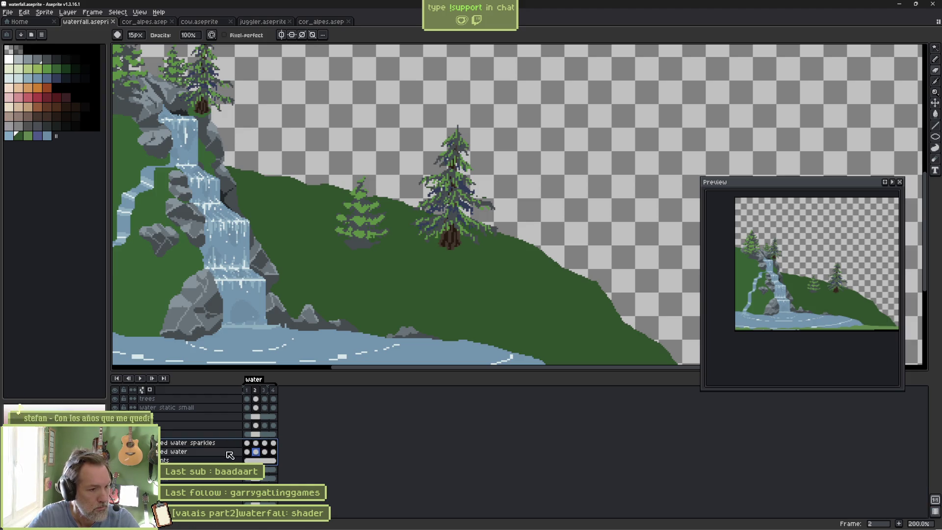
Lower opacity on animated water sparkles to about 78%, animated water to 80%, and bg 2 tints.
double_click(228, 444)
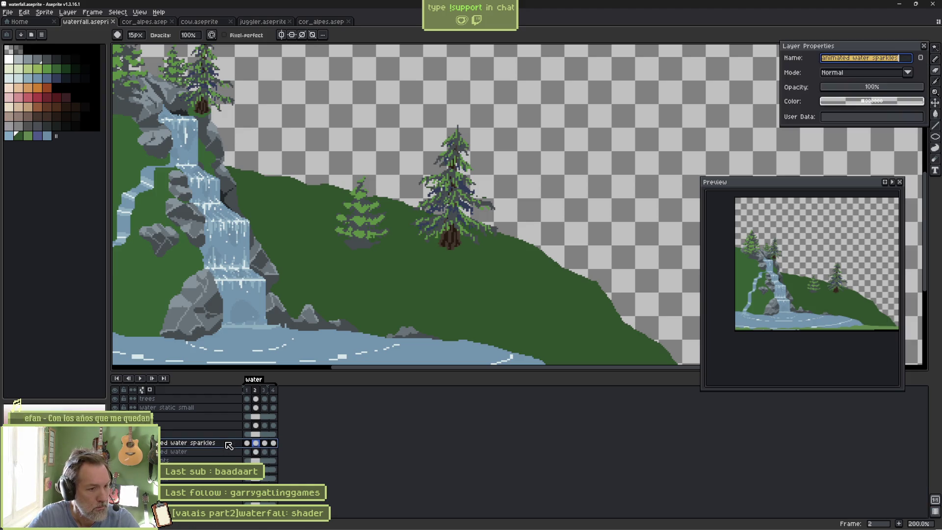
left_click(902, 89)
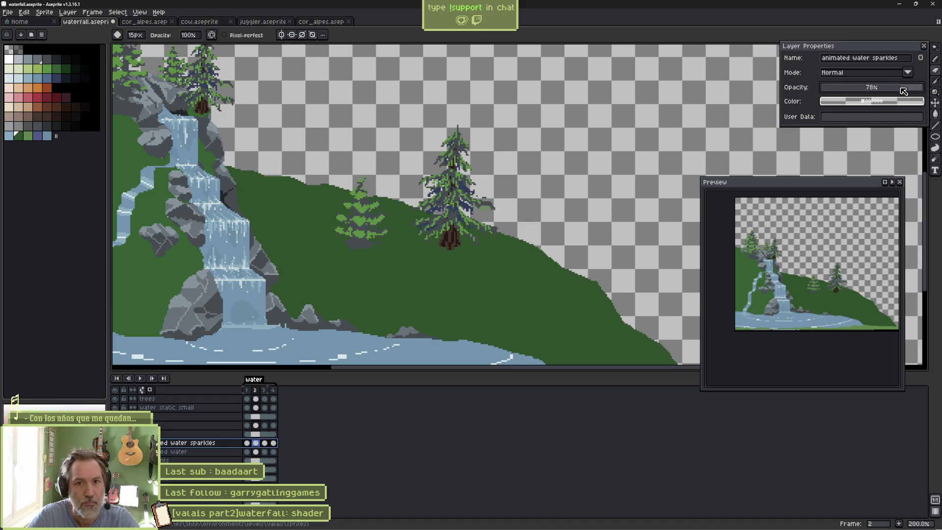
key("Down")
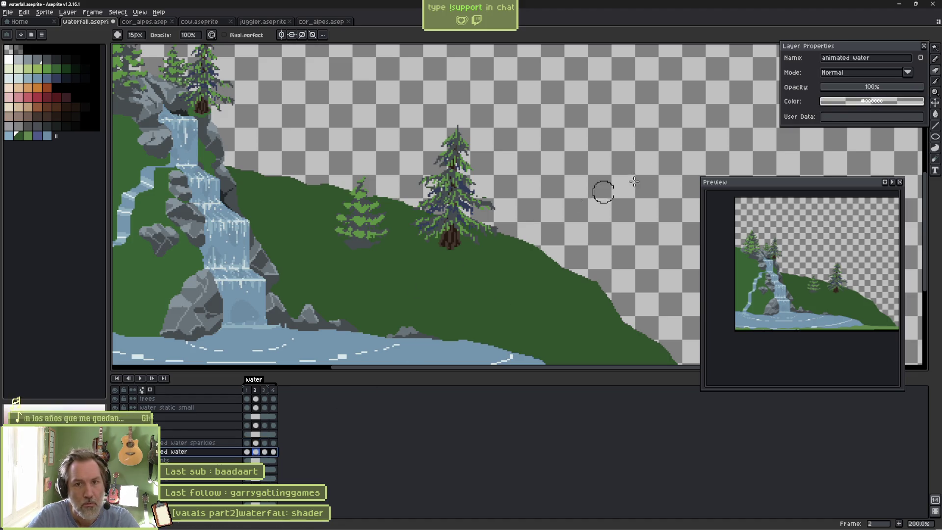
left_click(902, 88)
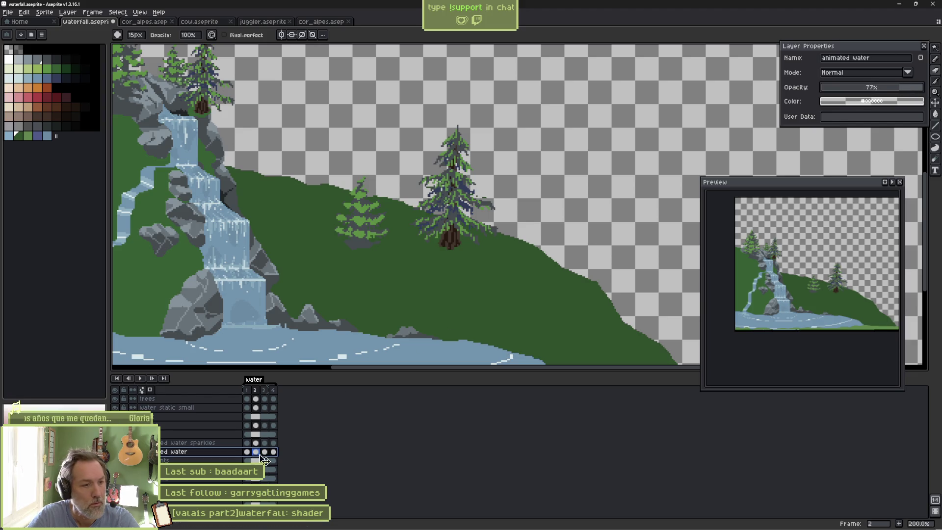
key("Down")
left_click(899, 89)
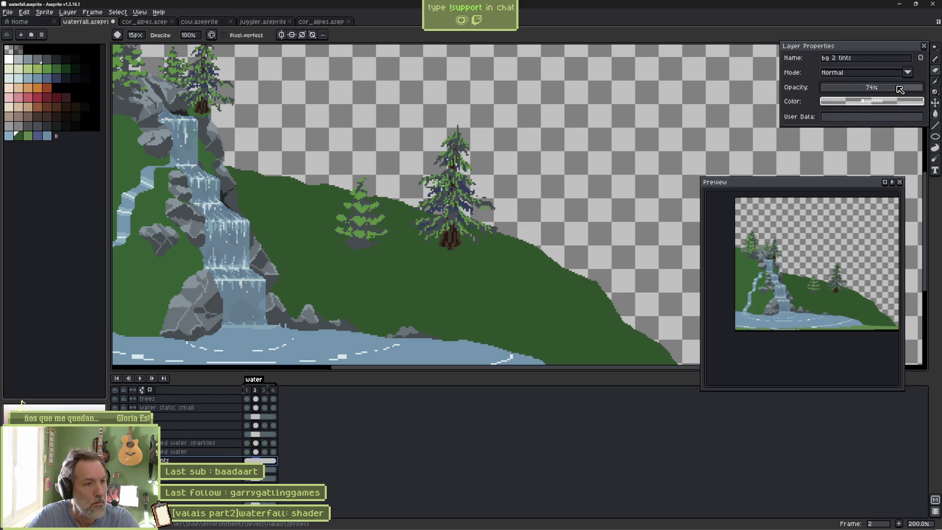
left_click_drag(876, 89, 903, 90)
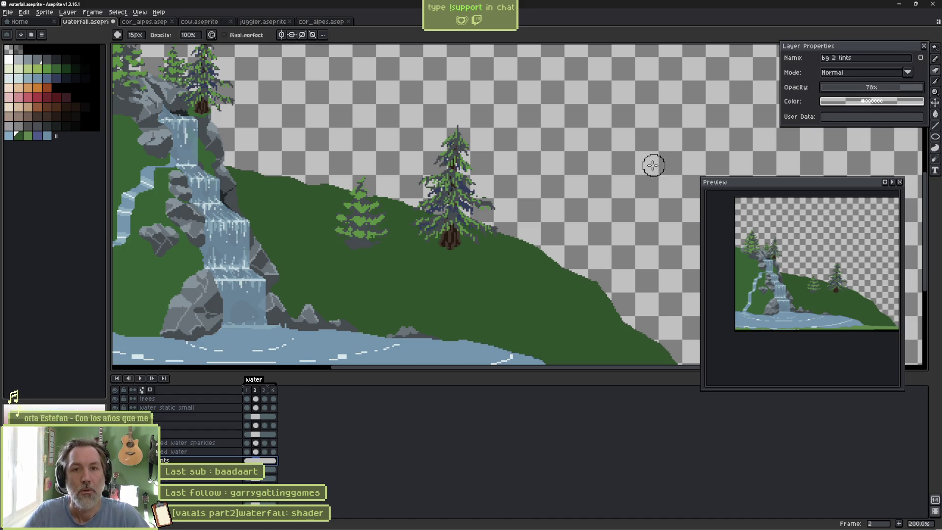
Return bg 2 tints and animated water to 100% opacity.
left_click_drag(897, 88, 928, 88)
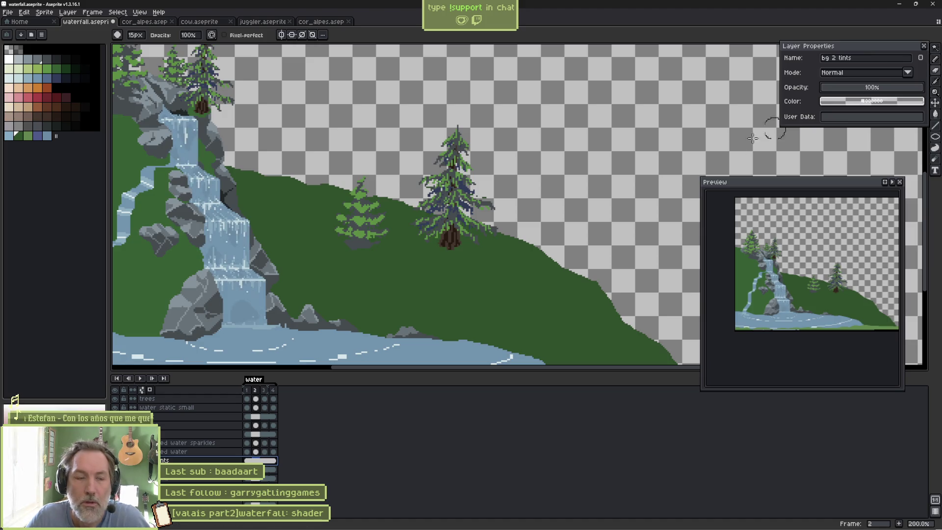
key("Up")
left_click_drag(837, 88, 928, 87)
key("Up")
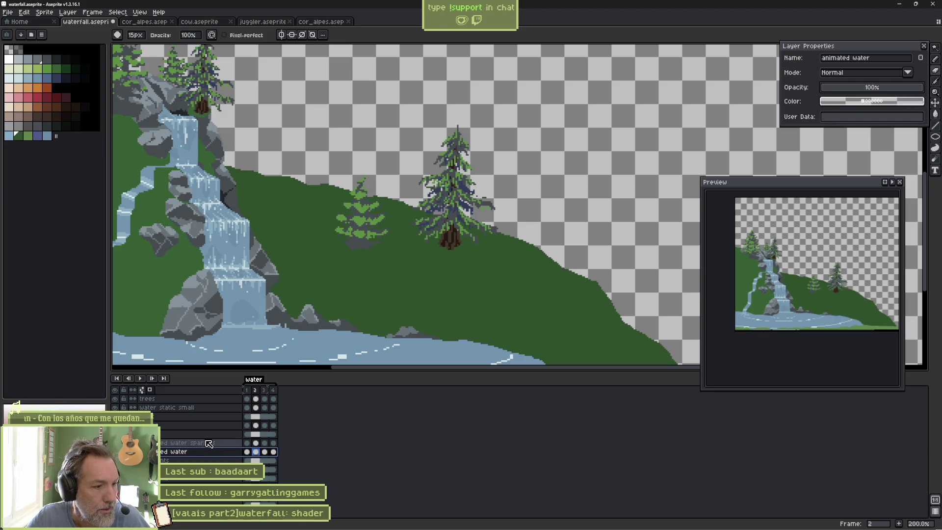
left_click(908, 72)
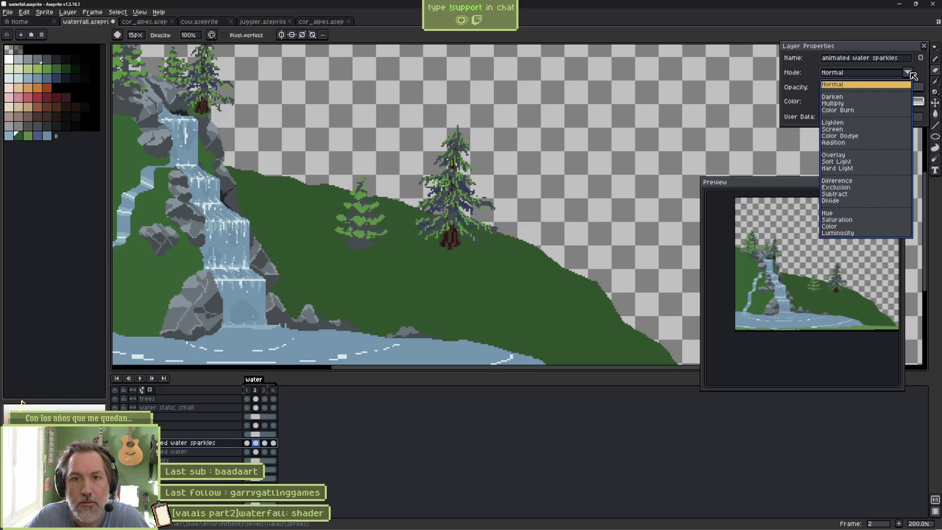
Set the sparkles layer to Screen and try Screen, Lighten and Normal blending on animated water.
left_click(840, 130)
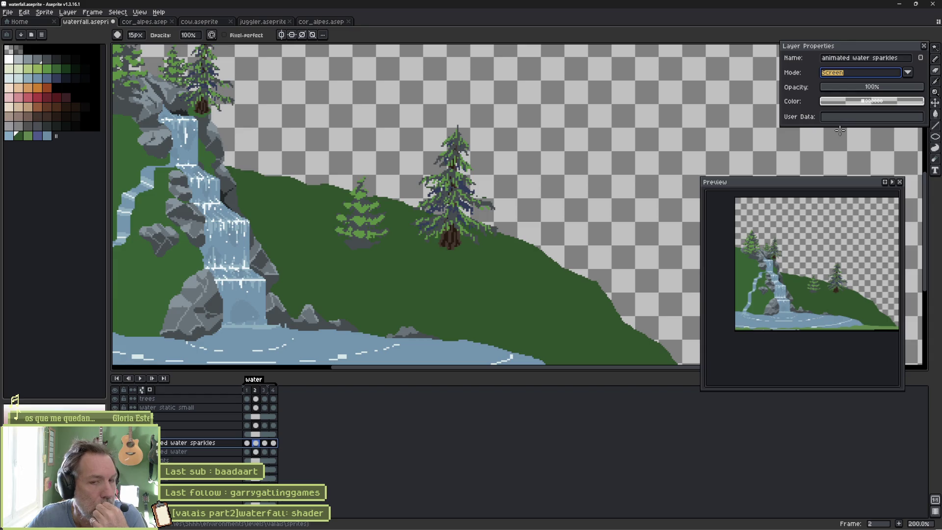
key("Down")
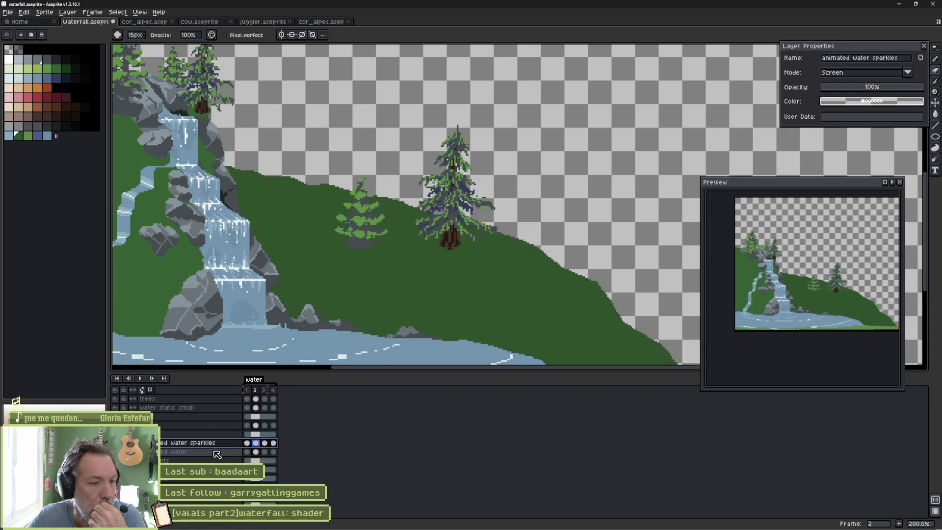
left_click(895, 75)
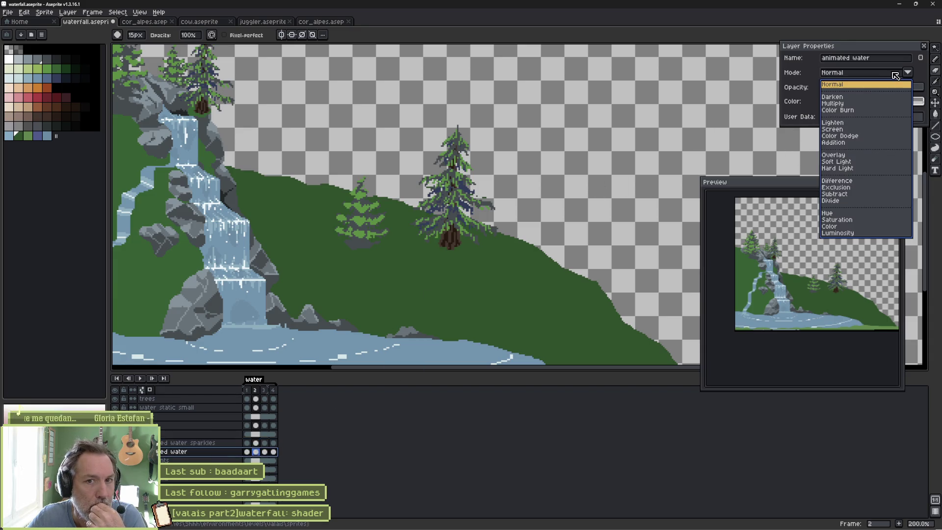
left_click(857, 129)
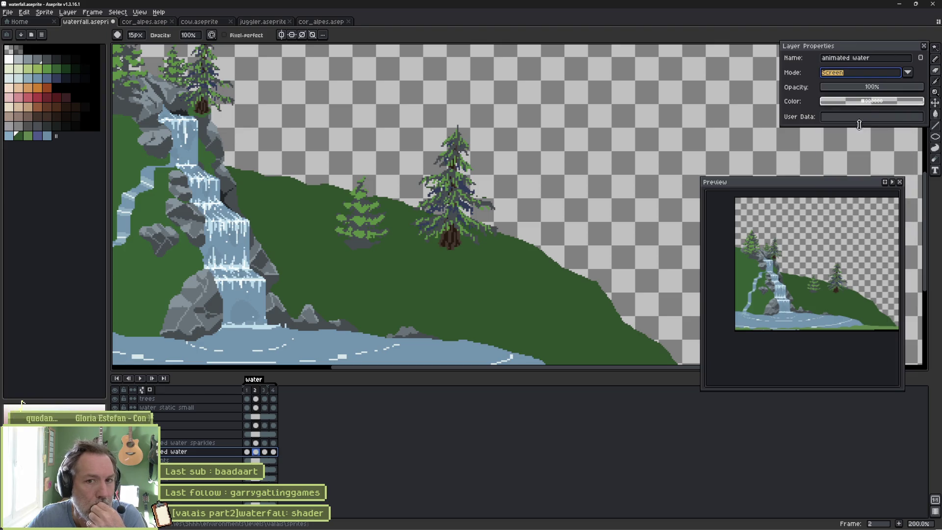
left_click(879, 76)
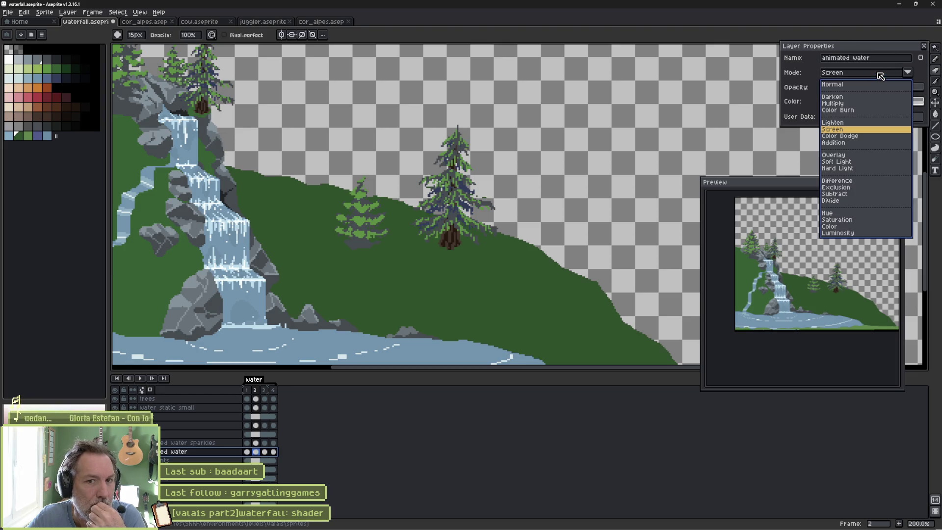
left_click(859, 123)
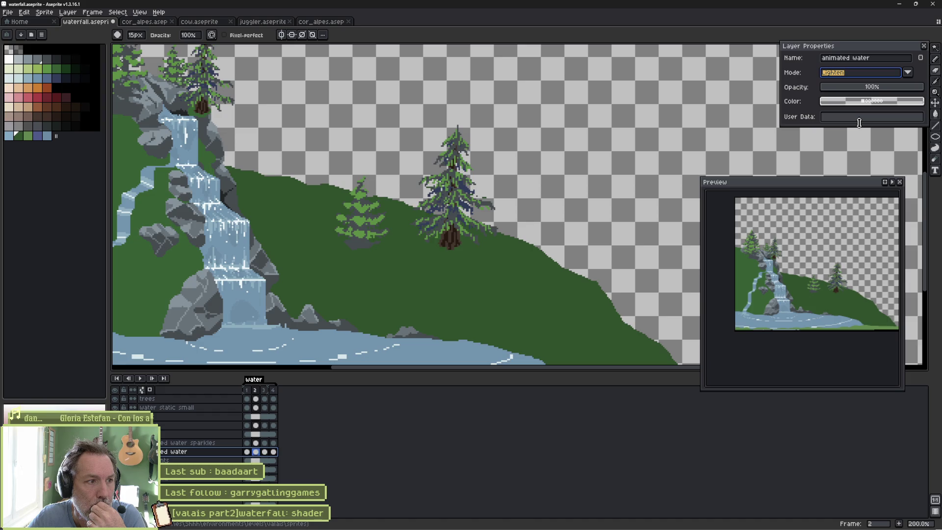
left_click(873, 76)
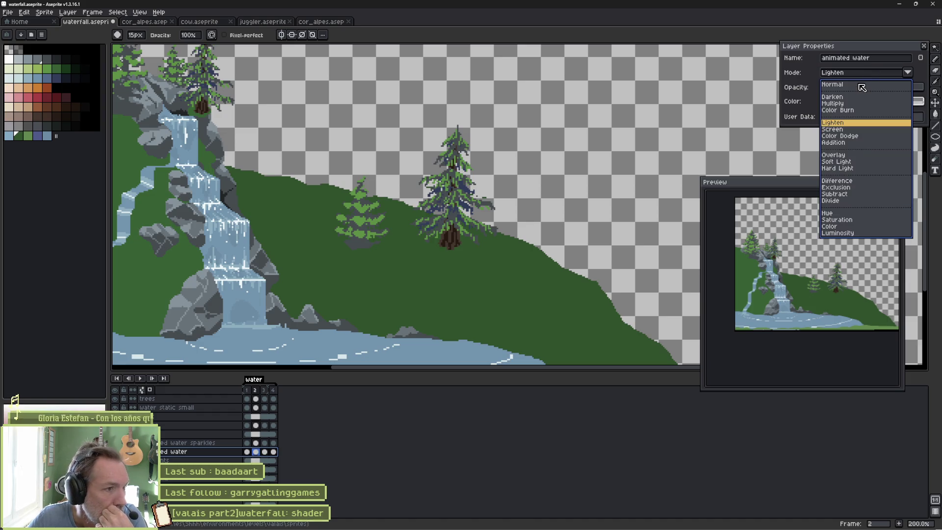
left_click(862, 85)
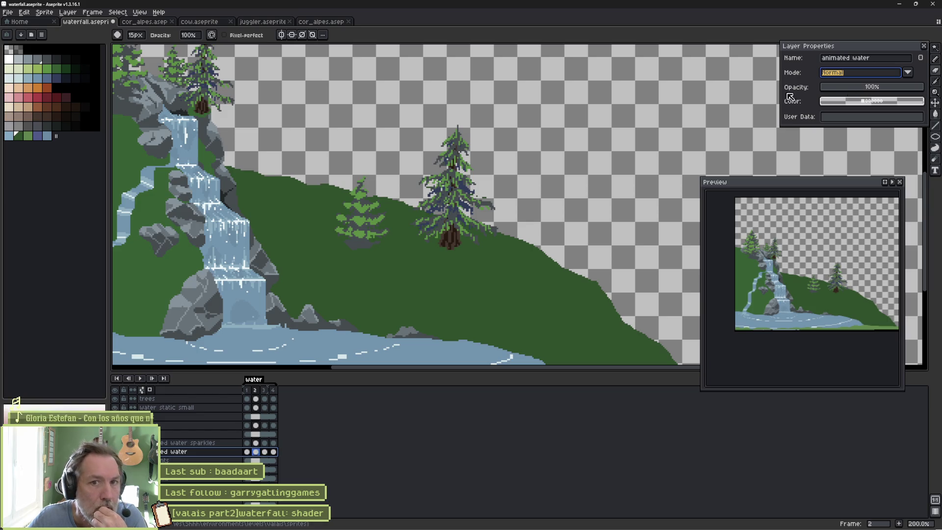
Set animated water to Lighten, put the sparkles layer back to Normal, and save the file.
scroll(206, 196, "up", 3)
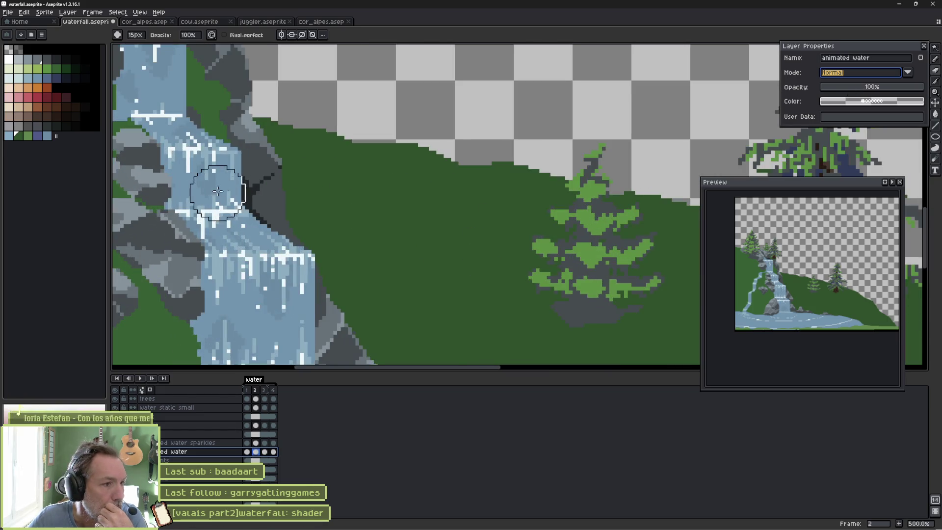
left_click(875, 77)
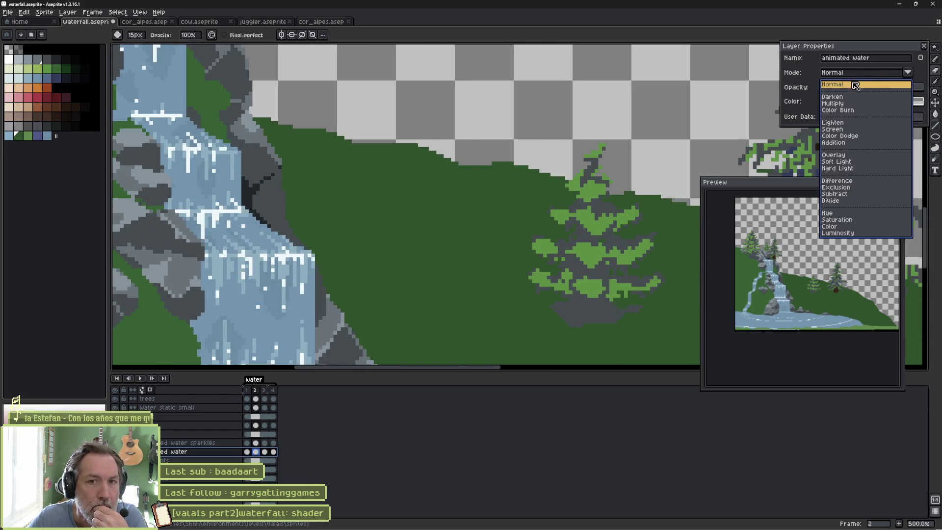
left_click(840, 124)
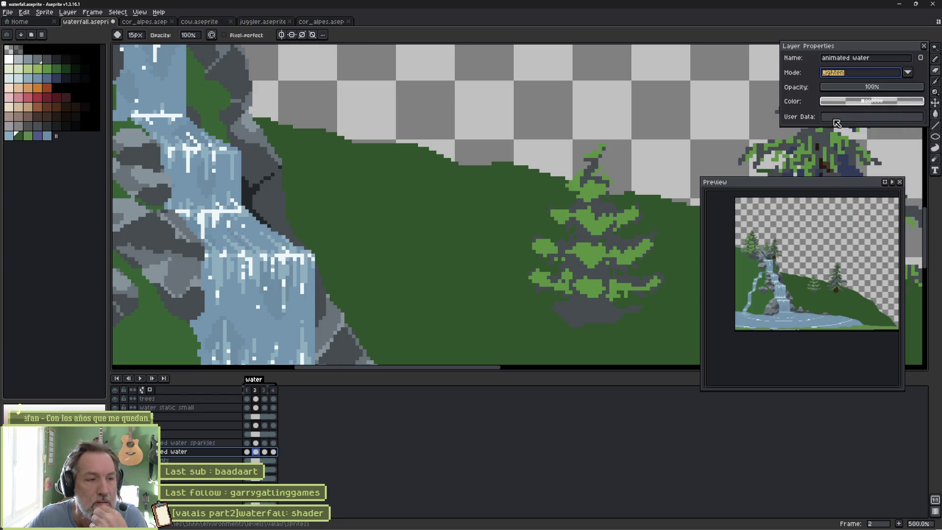
left_click(216, 442)
left_click(878, 75)
left_click(867, 86)
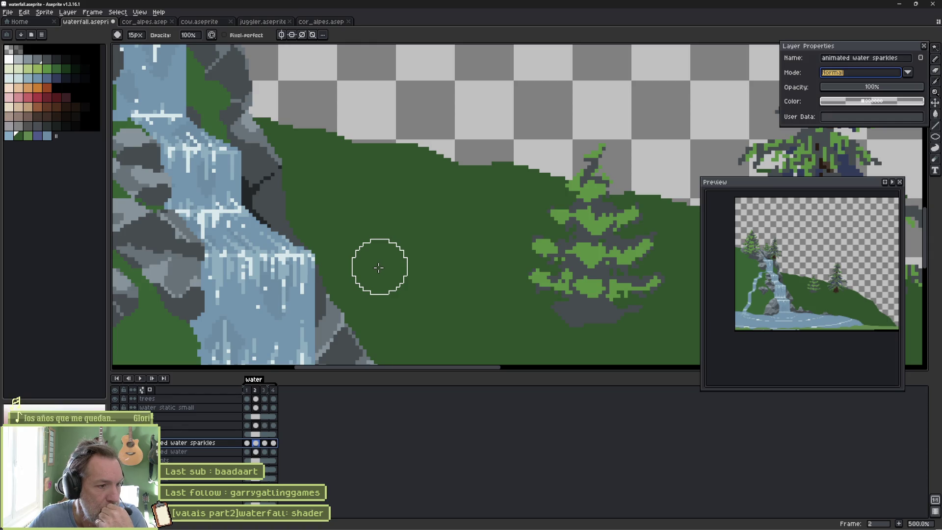
key("ctrl+s")
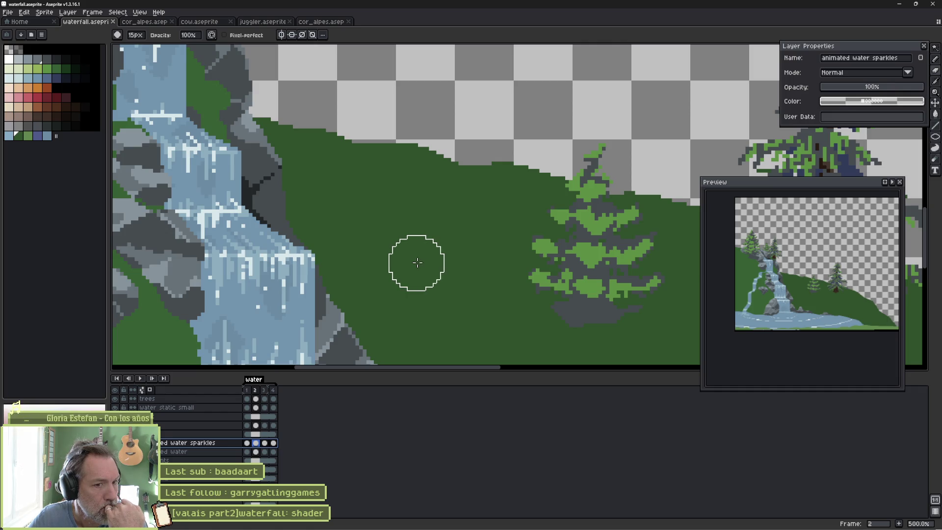
Zoom the canvas out and back in to review the cascading waterfall below the hillside.
scroll(416, 264, "down", 3)
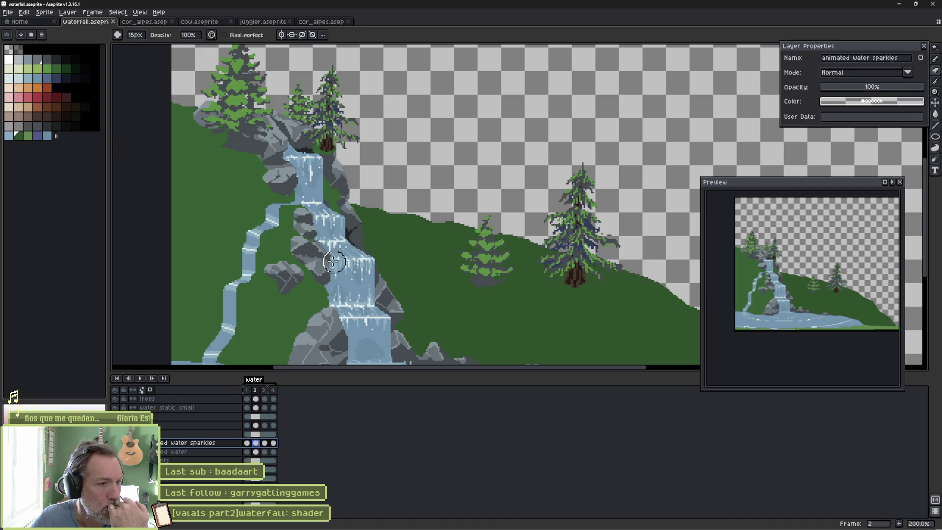
scroll(343, 258, "up", 7)
Isolate the animated water sparkles layer and erase stray white sparkle pixels on frame 1.
key("v")
left_click(368, 236)
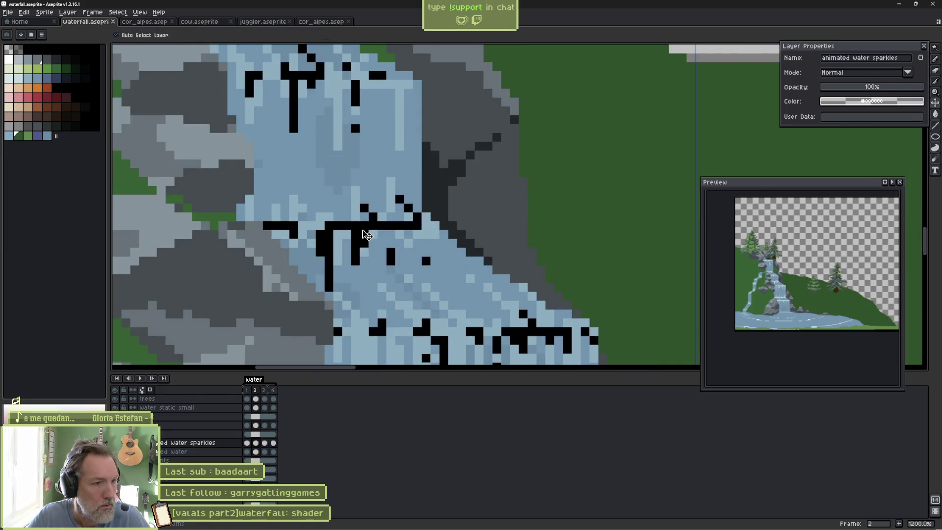
key("b")
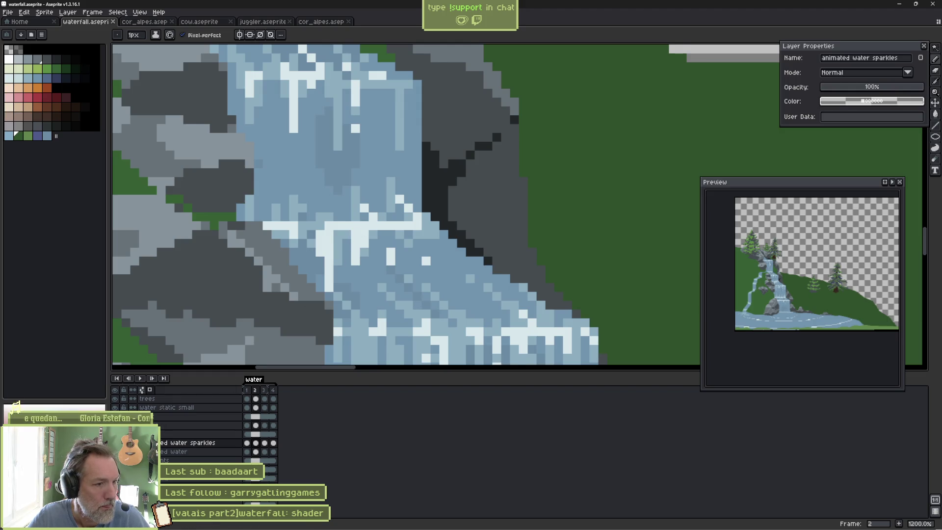
left_click(114, 442, "alt")
key("e")
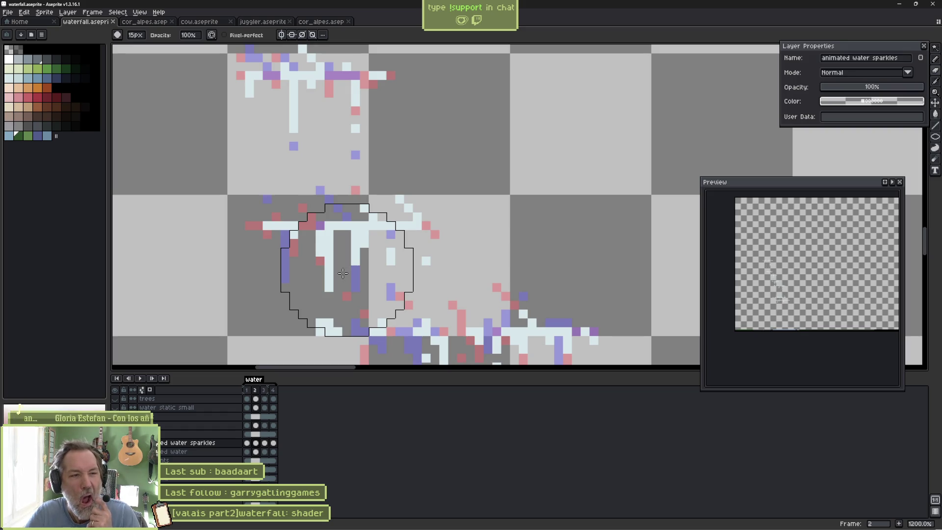
key("minus")
key("minus")
key("minus")
scroll(349, 274, "down", 1)
scroll(351, 276, "up", 1)
scroll(352, 276, "up", 1)
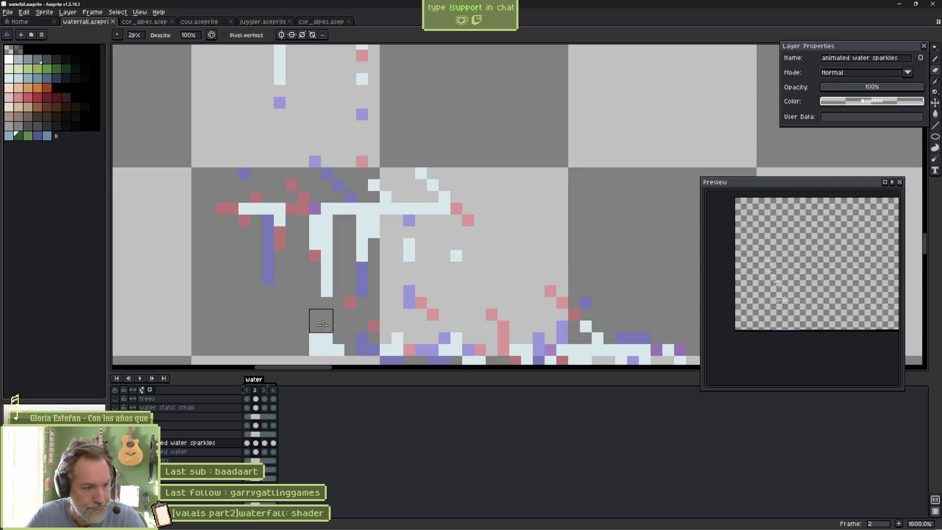
left_click(247, 443)
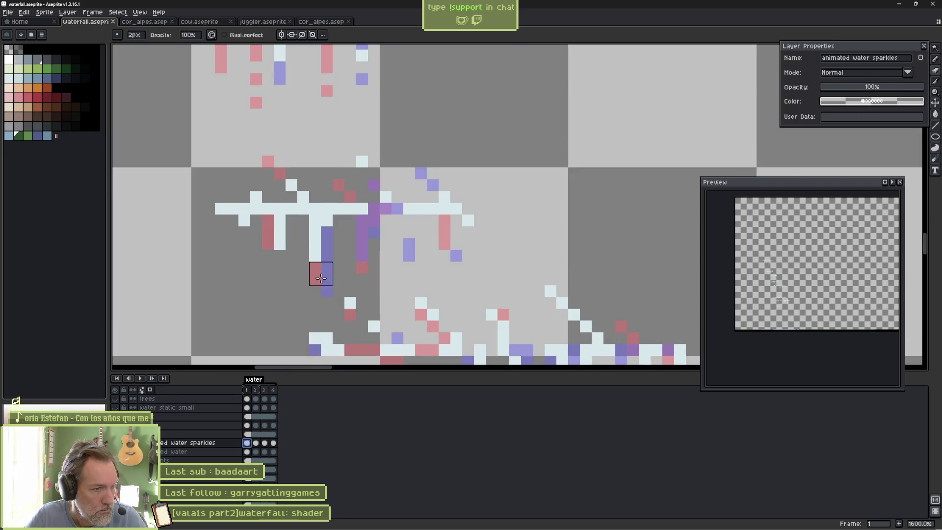
left_click_drag(291, 242, 327, 242)
left_click(315, 254)
Add a white pixel under the bar, then erase stray white foam pixels and drips on later frames.
key("b")
left_click(325, 223, "alt")
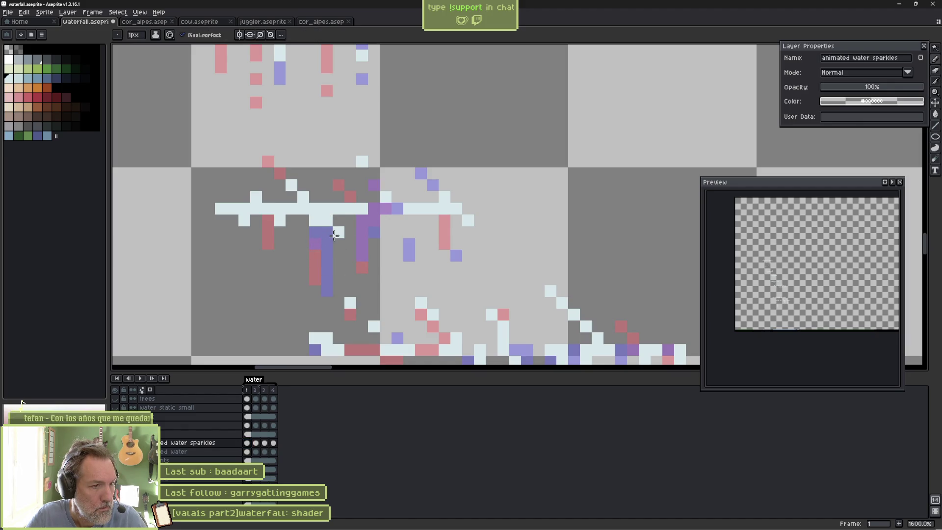
left_click(291, 232)
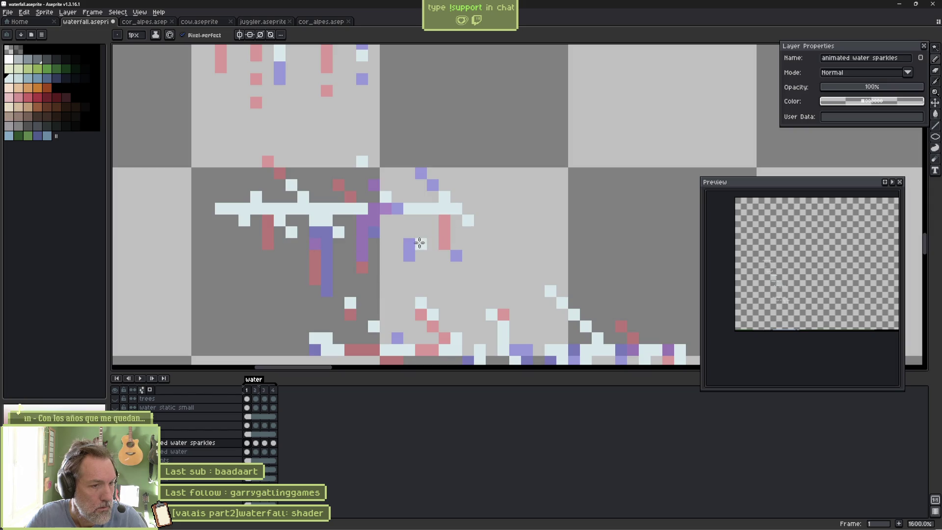
key("period")
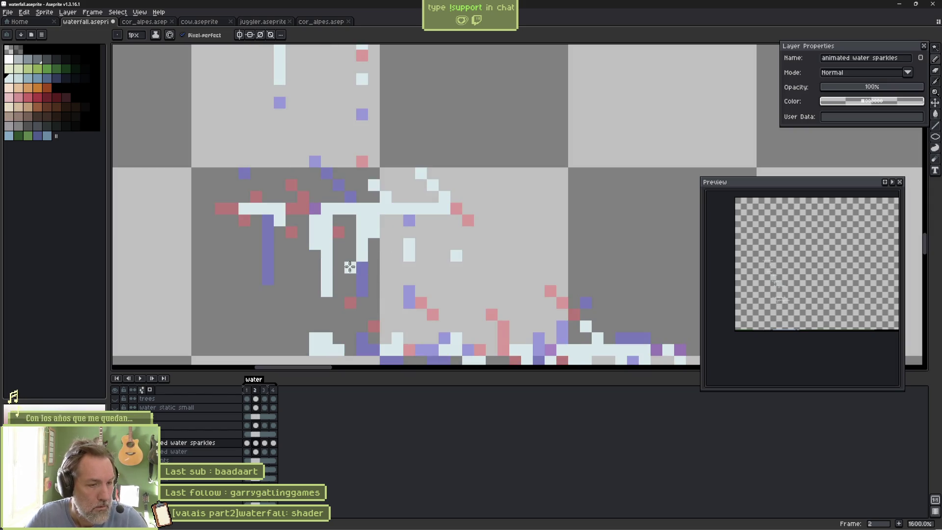
key("e")
mouse_move(323, 273)
left_mouse_down()
mouse_move(366, 237)
mouse_move(307, 225)
mouse_move(491, 261)
left_mouse_up()
key("period")
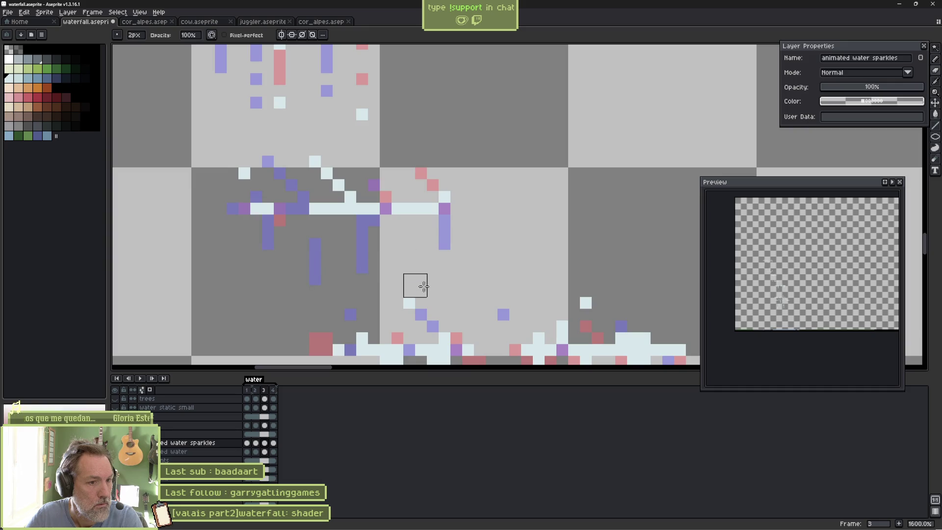
key("period")
mouse_move(388, 268)
left_mouse_down()
mouse_move(368, 236)
mouse_move(296, 224)
mouse_move(319, 238)
mouse_move(304, 293)
left_mouse_up()
key("period")
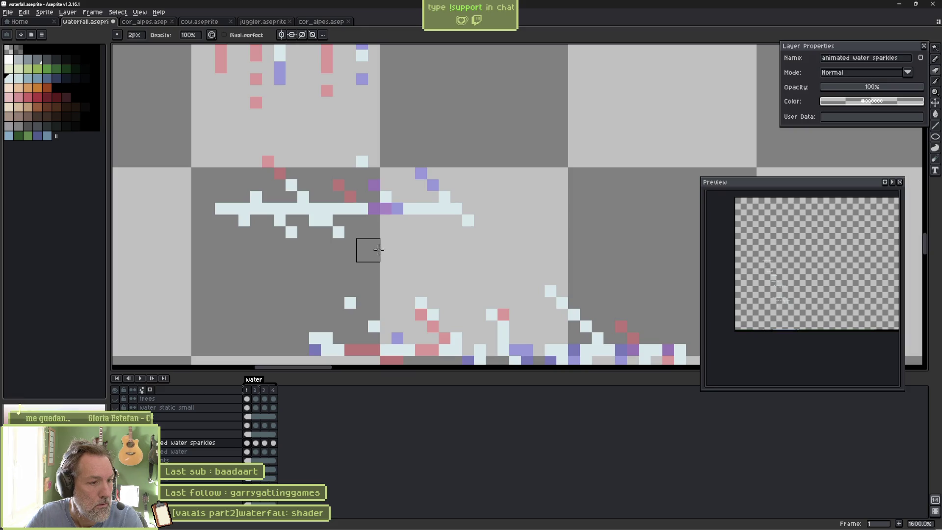
key("period")
Draw diagonal white foam streaks on frame 2 and check them against the full scene.
key("b")
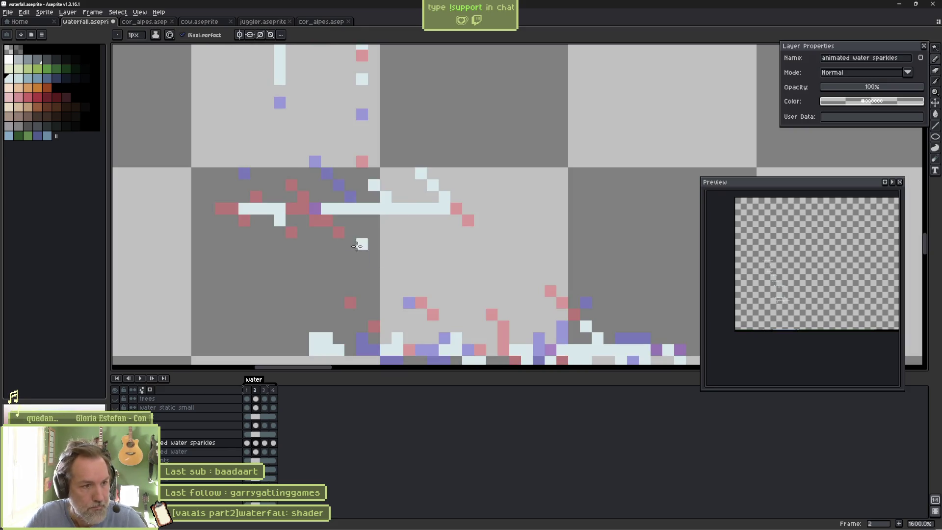
left_click_drag(327, 221, 374, 268)
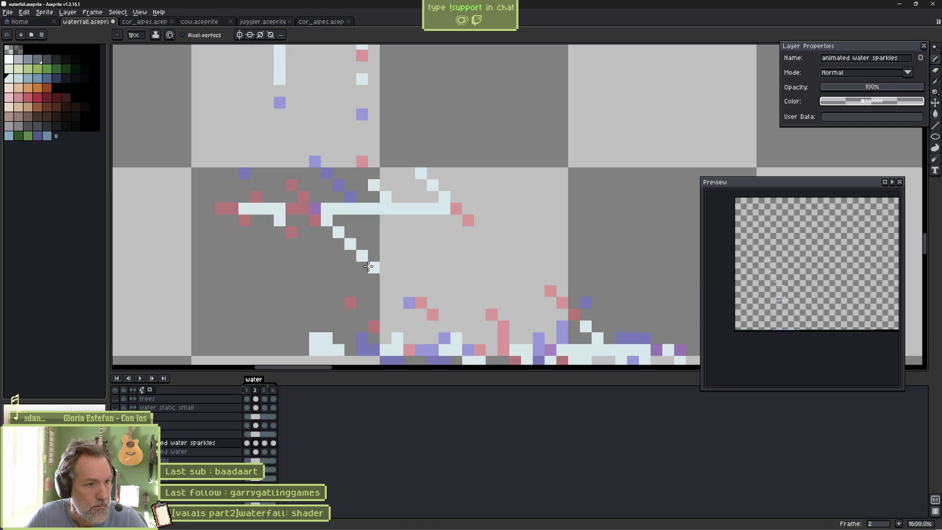
left_click_drag(291, 232, 326, 267)
left_click_drag(407, 219, 420, 229)
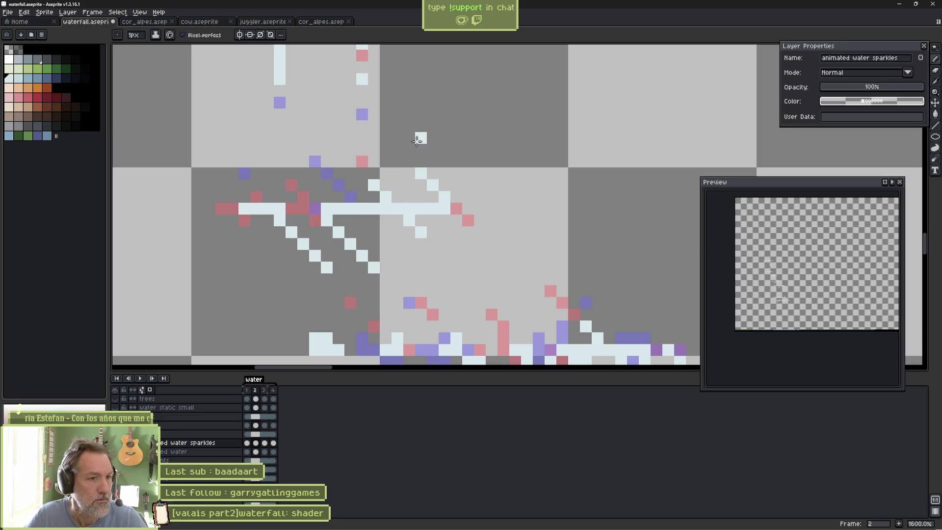
left_click(114, 443, "alt")
left_click(114, 442, "alt")
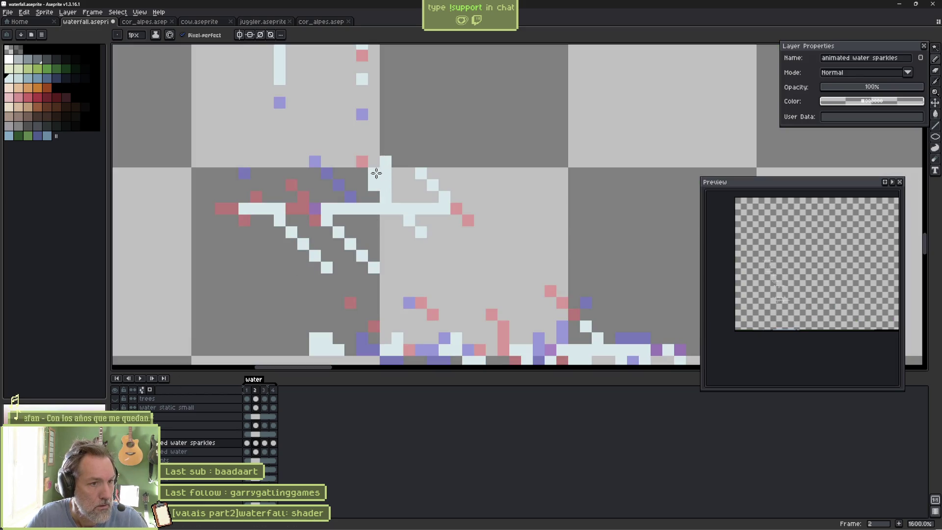
Add vertical light foam streaks on frames 1 and 2, plus single light foam pixels.
key("comma")
left_click_drag(388, 191, 386, 133)
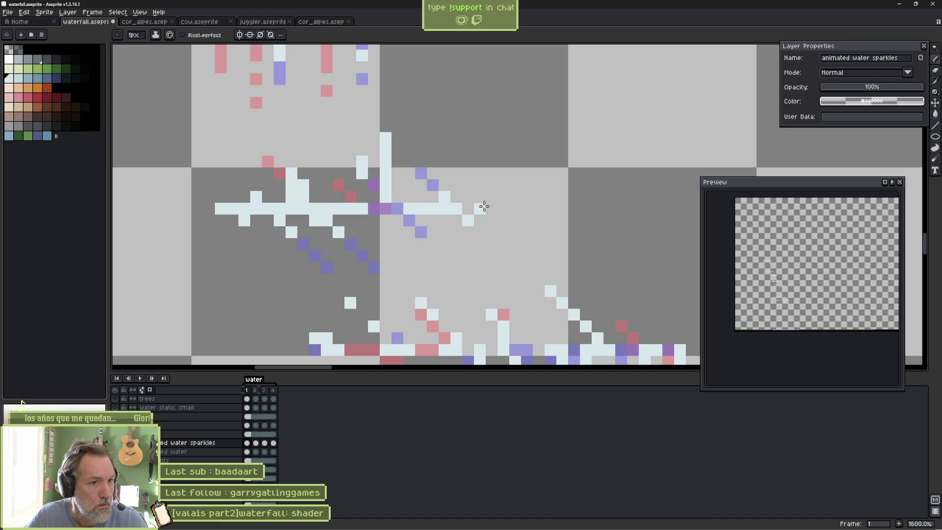
key("period")
mouse_move(444, 199)
left_mouse_down()
mouse_move(455, 148)
mouse_move(448, 189)
mouse_move(427, 179)
left_mouse_up()
key("e")
key("b")
key("e")
key("b")
left_click(388, 105)
left_click(362, 166)
Flip back and forth between frames 1 and 2 to compare the foam.
key("Right")
key("Right")
key("Right")
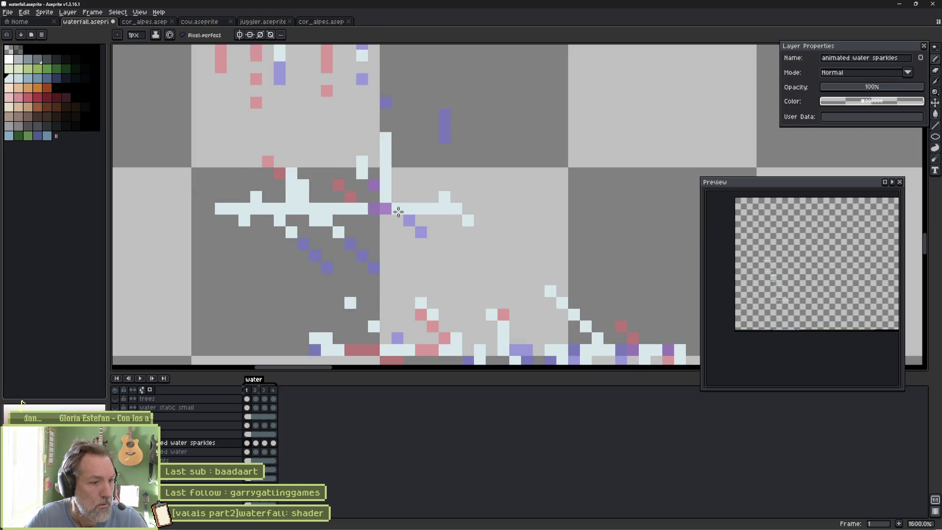
key("Right")
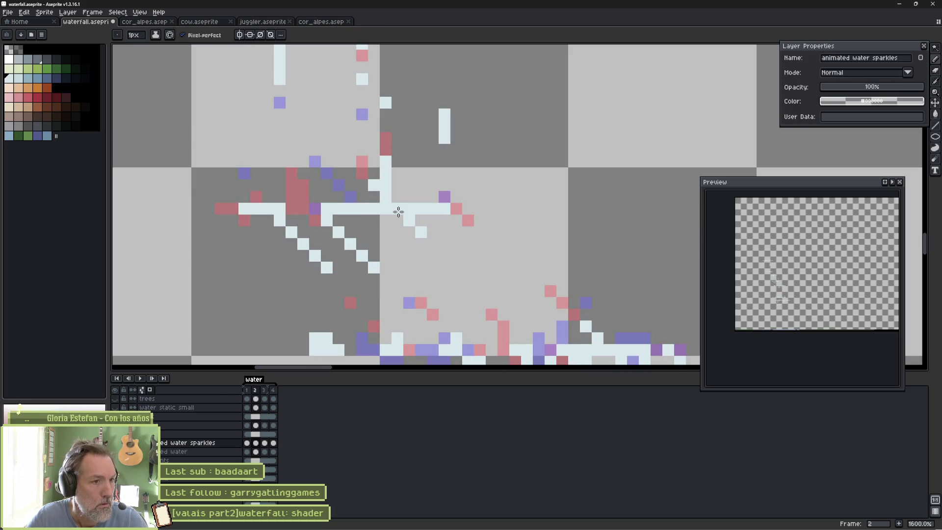
key("Left")
key("Right")
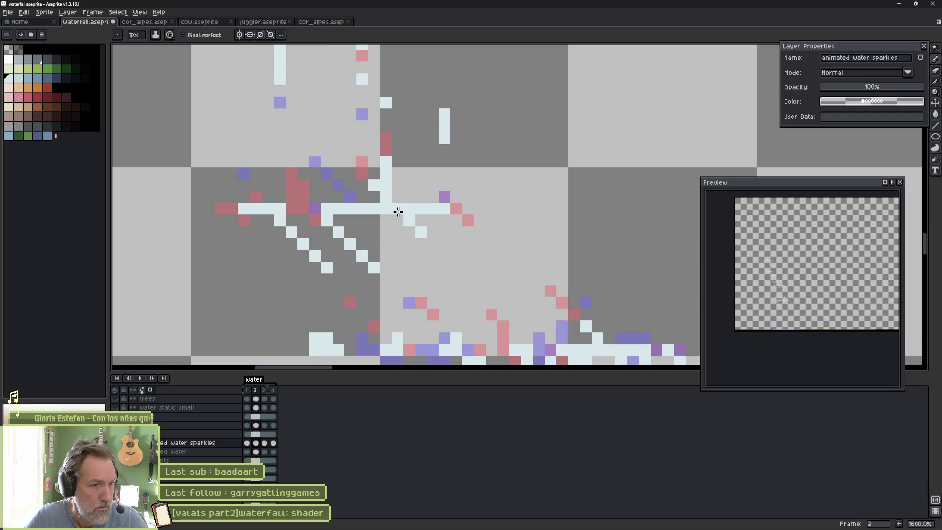
key("Left")
key("Right")
key("Left")
key("Right")
key("Left")
key("Right")
key("Left")
key("Right")
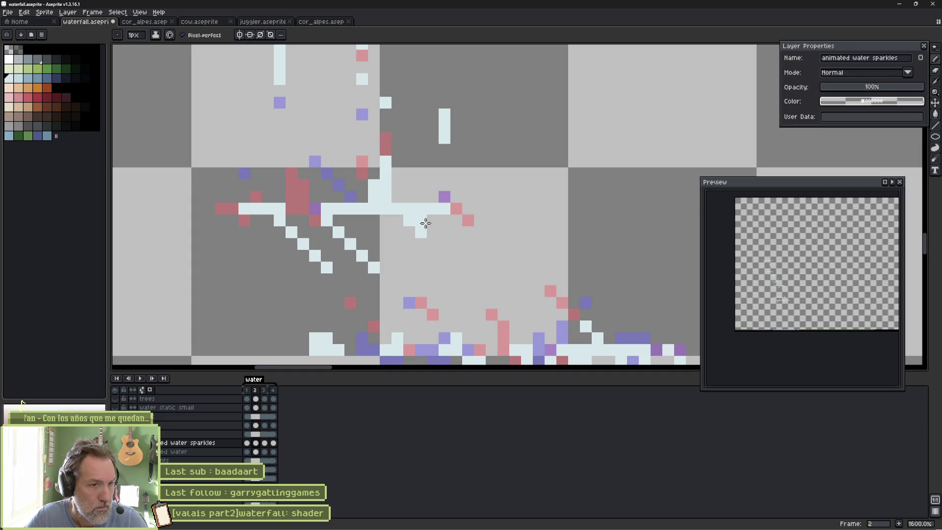
key("Left")
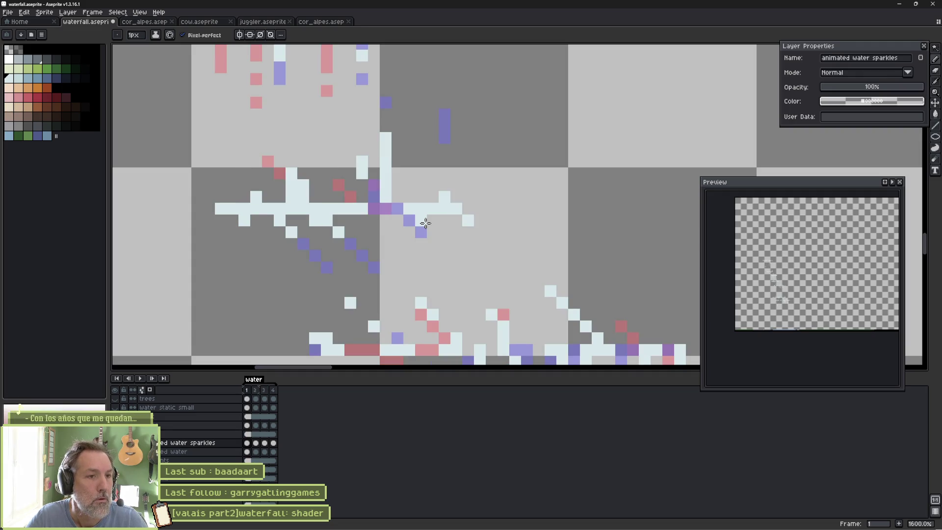
key("Right")
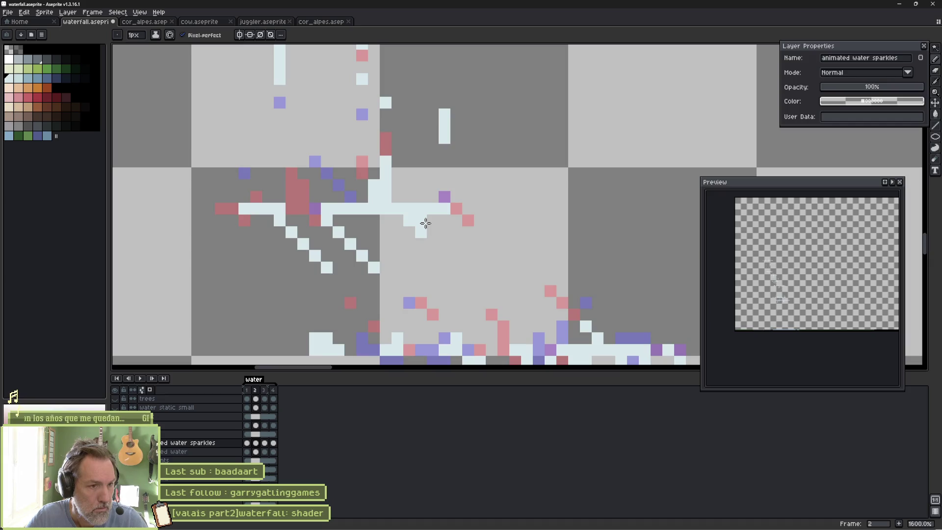
On frame 3, extend the white foam diagonals and refine the light vertical streak.
key("Right")
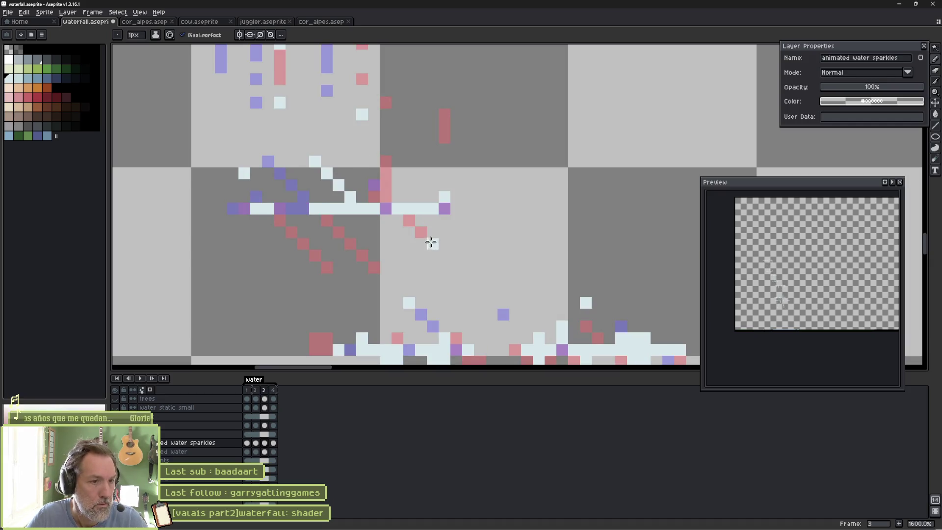
left_click(456, 268)
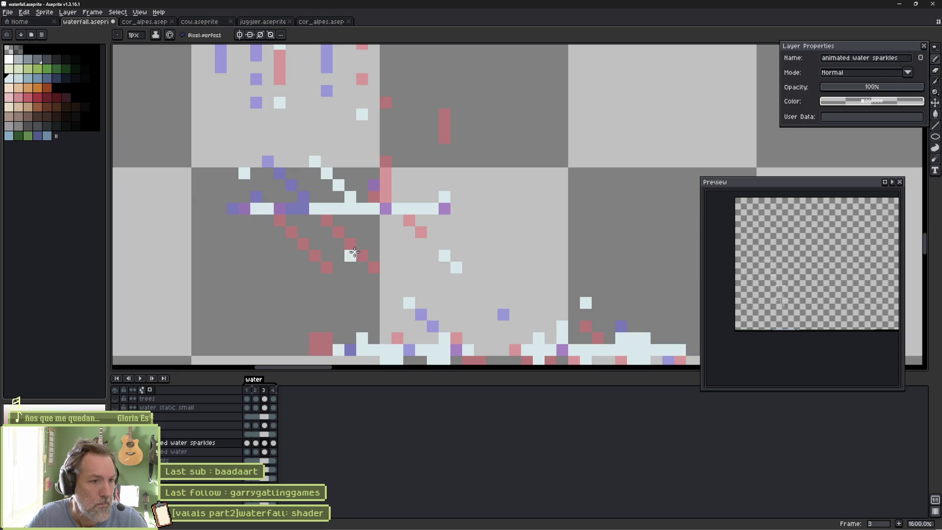
left_click_drag(362, 256, 374, 268)
left_click(387, 279)
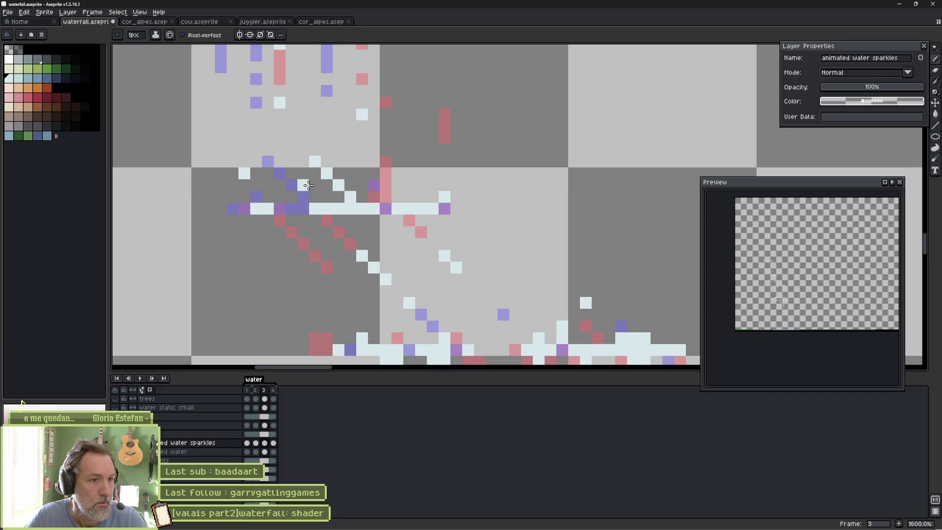
key("e")
left_click_drag(328, 180, 352, 198)
key("b")
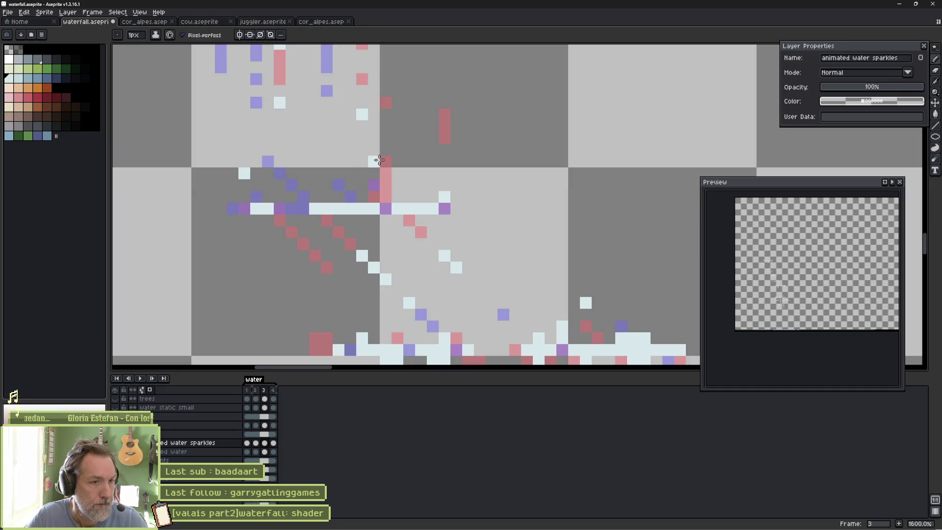
left_click(384, 196)
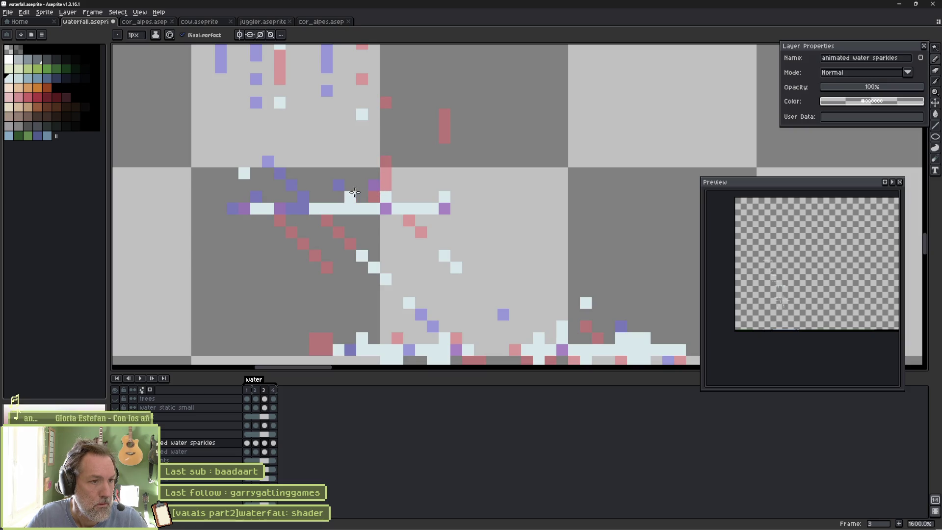
left_click_drag(332, 116, 362, 172)
key("e")
mouse_move(303, 123)
left_mouse_down()
mouse_move(362, 196)
mouse_move(361, 217)
left_mouse_up()
On frame 3, add a light pixel below the vertical line and two short foam diagonals.
key("b")
left_click(361, 246)
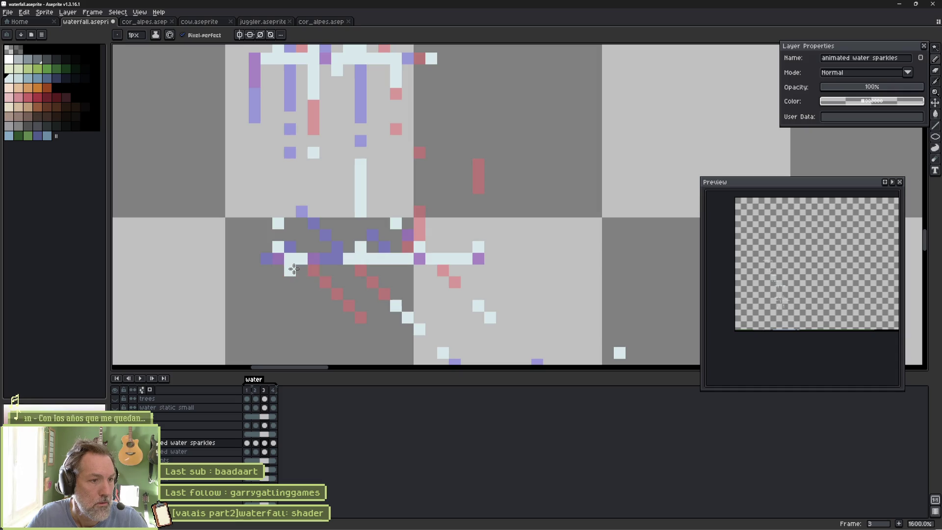
left_click_drag(266, 258, 290, 283)
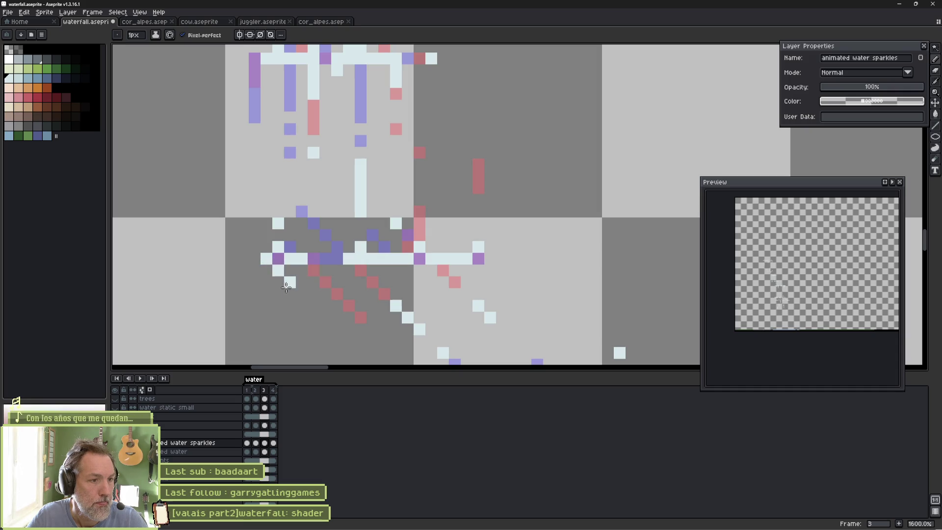
left_click_drag(360, 318, 384, 341)
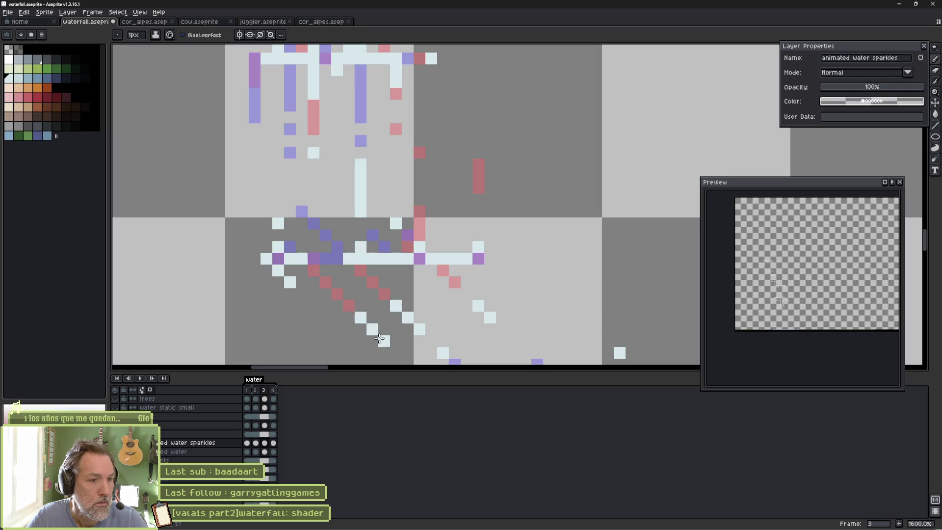
On frame 4, erase a stray pixel and draw a diagonal light foam streak with extra pixels.
key("Right")
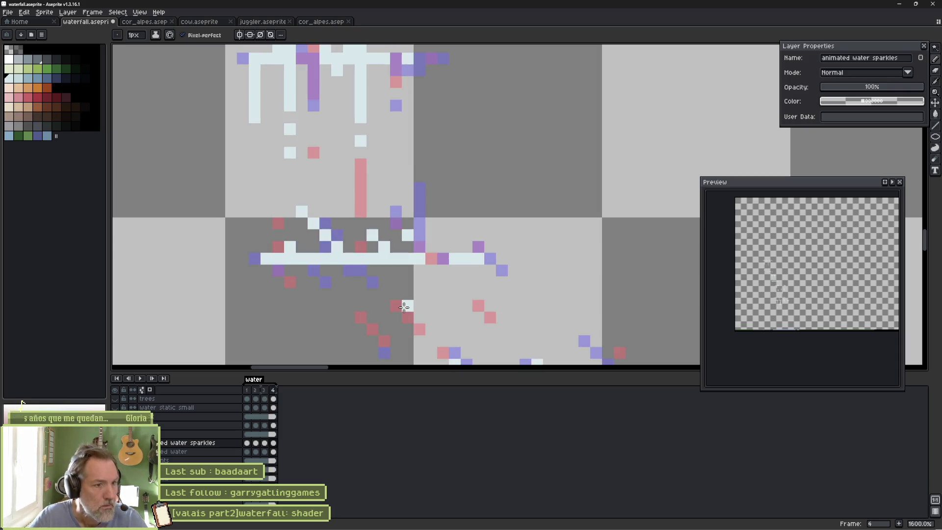
key("e")
left_click_drag(355, 228, 389, 227)
key("b")
left_click_drag(395, 290, 301, 195)
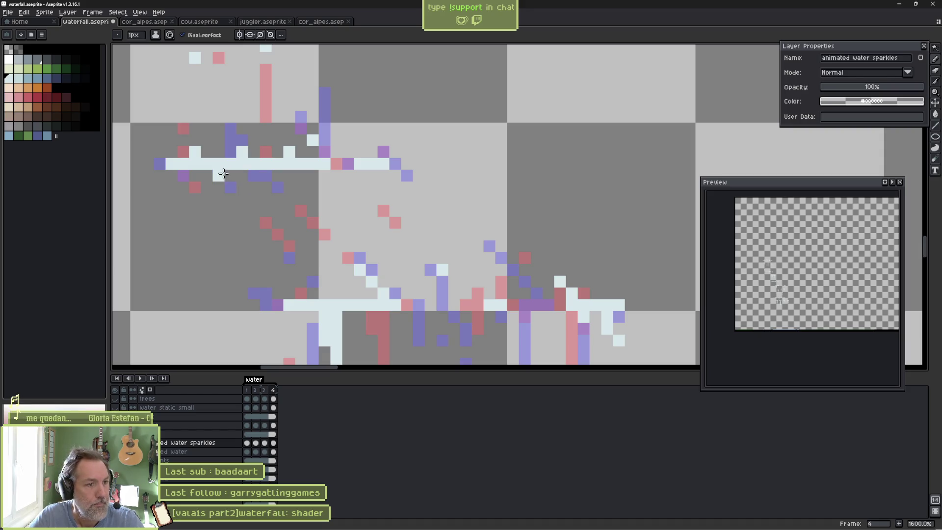
mouse_move(219, 175)
left_mouse_down()
mouse_move(255, 214)
mouse_move(265, 211)
left_mouse_up()
left_click(300, 199)
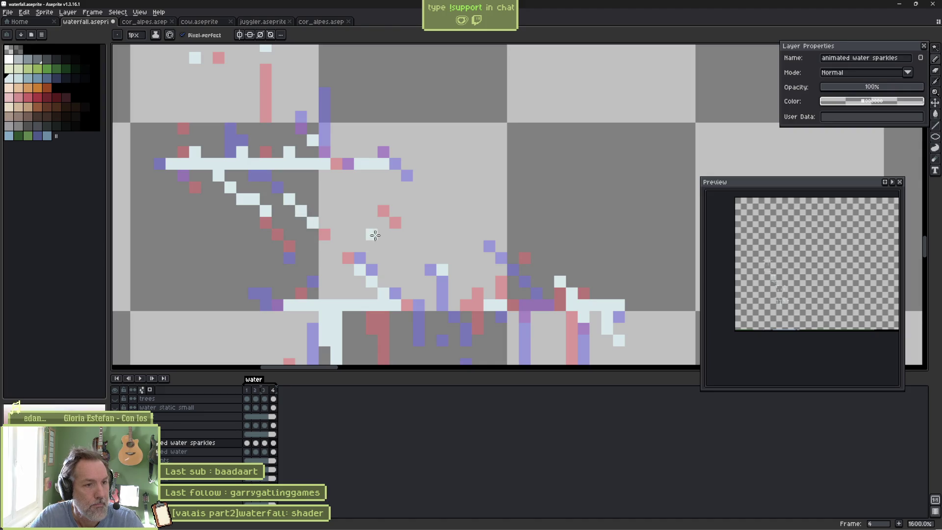
left_click(396, 175)
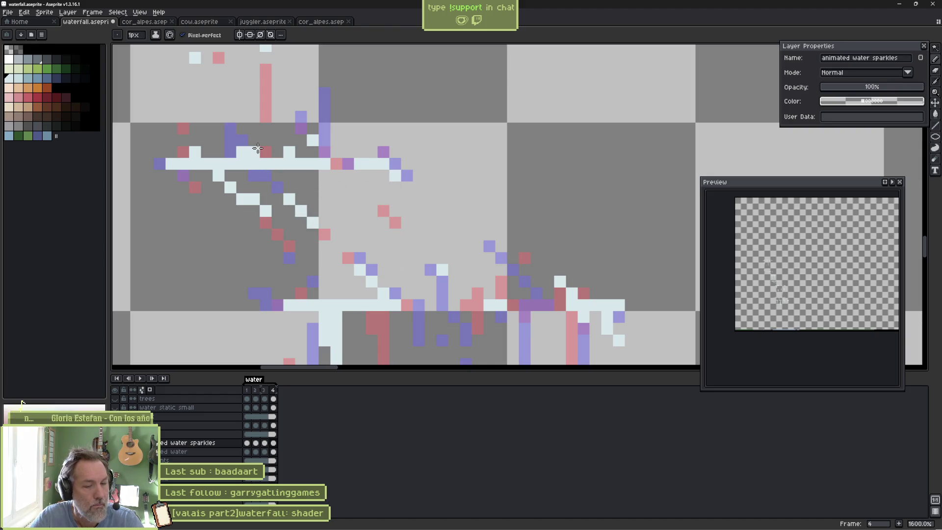
Play and stop the sparkle animation, then undo to unhide the other layers.
scroll(769, 254, "up", 3)
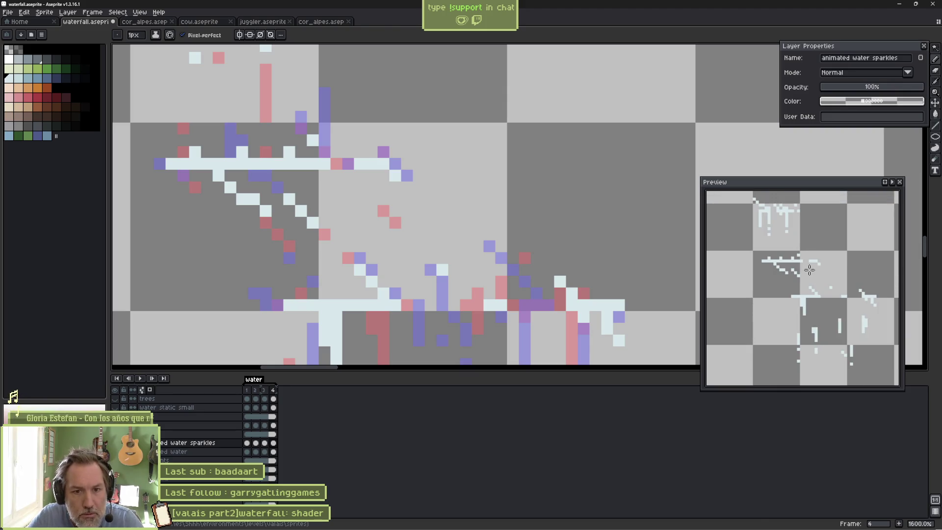
key("Return")
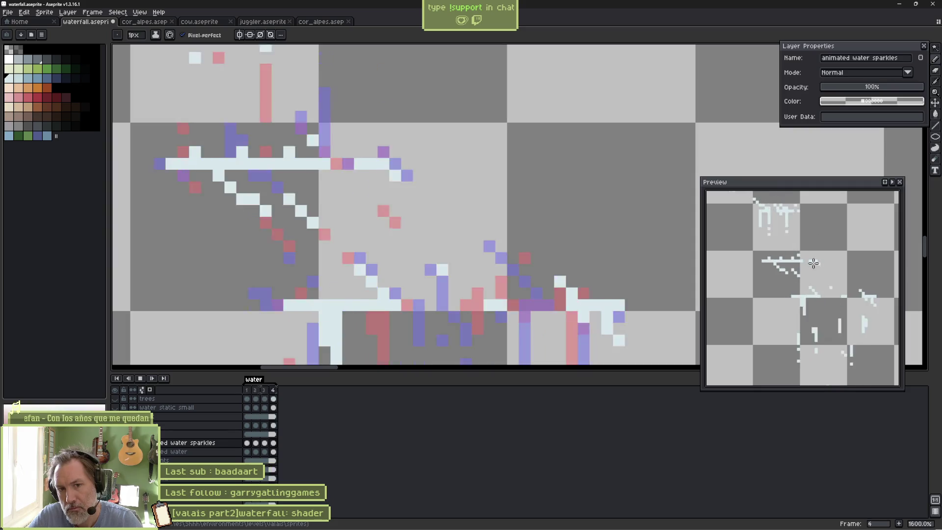
key("Return")
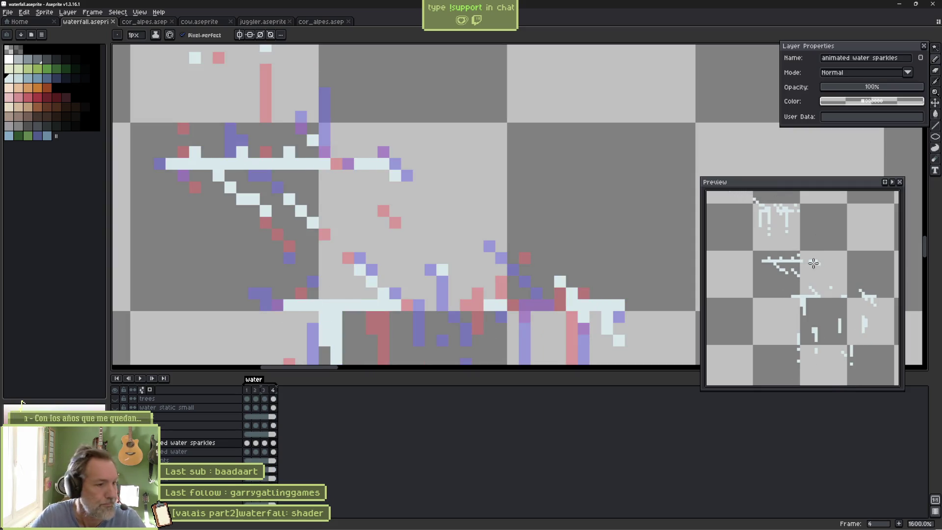
key("ctrl+z")
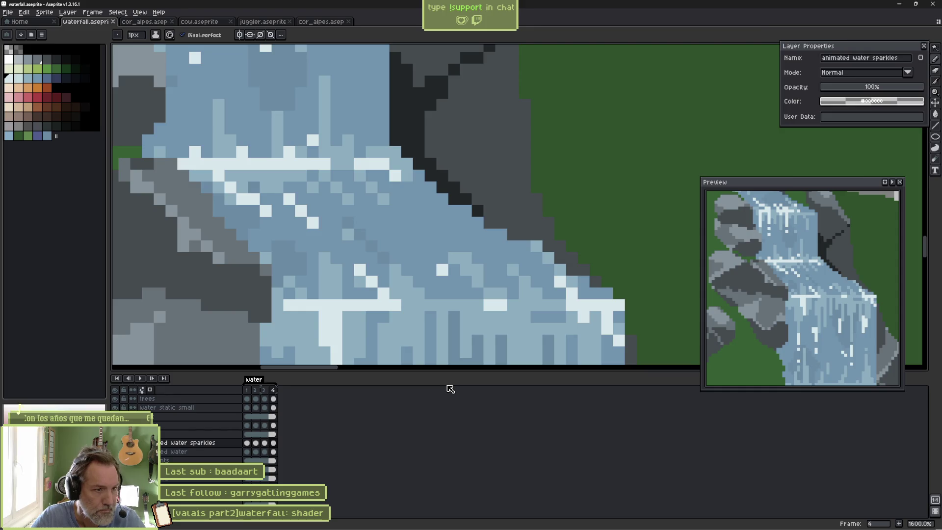
Reimport the waterfall sprite in Godot, test-run the game with F5, stop it with F8, and return to Aseprite.
key("alt+Tab")
left_click(858, 517)
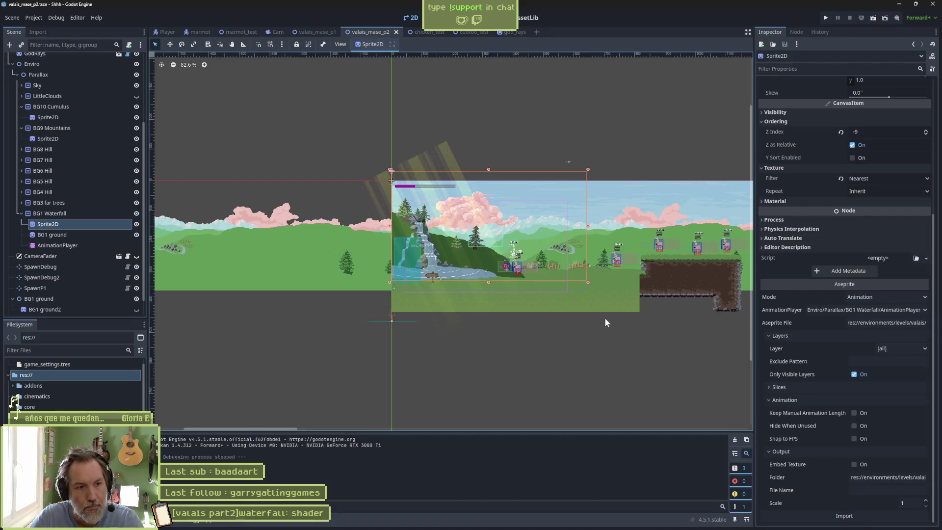
key("F5")
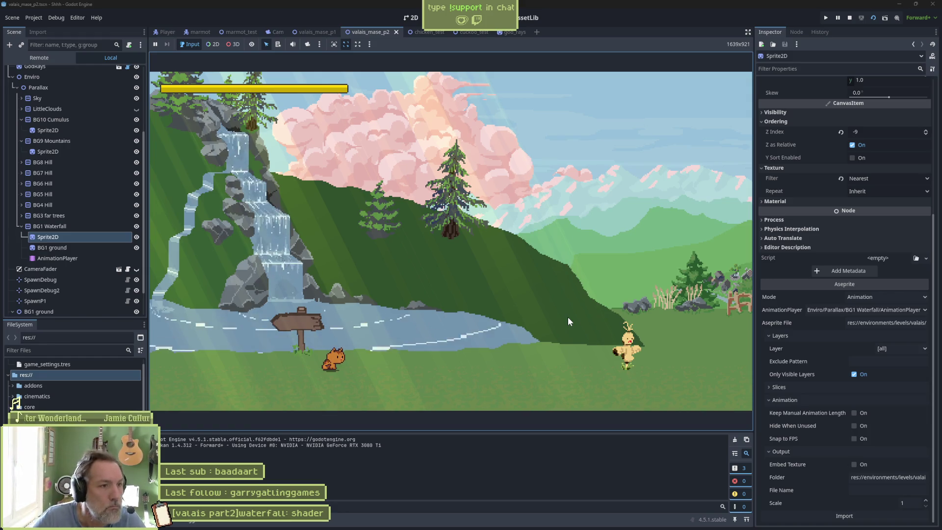
key("F8")
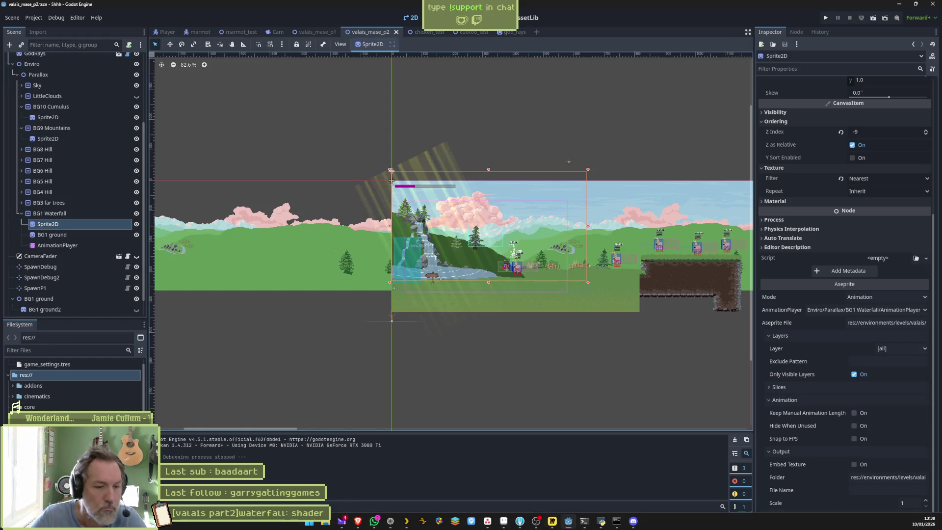
left_click(504, 522)
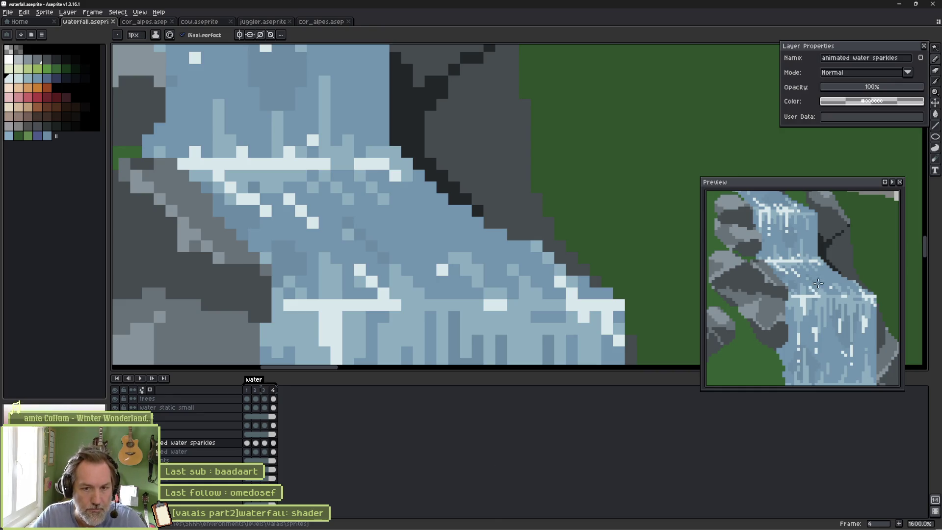
Zoom the preview and canvas out to inspect the lower waterfall, then switch to the image viewer.
scroll(812, 290, "down", 3)
scroll(815, 316, "down", 1)
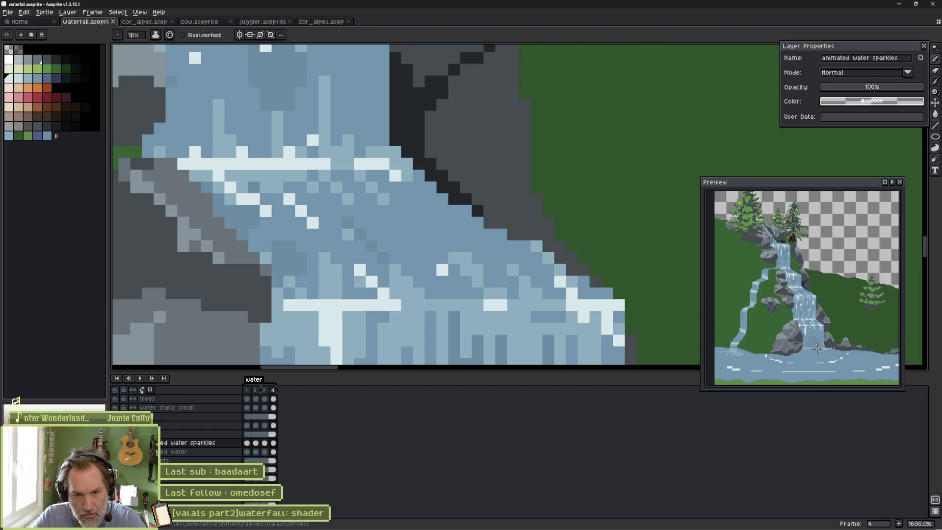
scroll(834, 353, "up", 3)
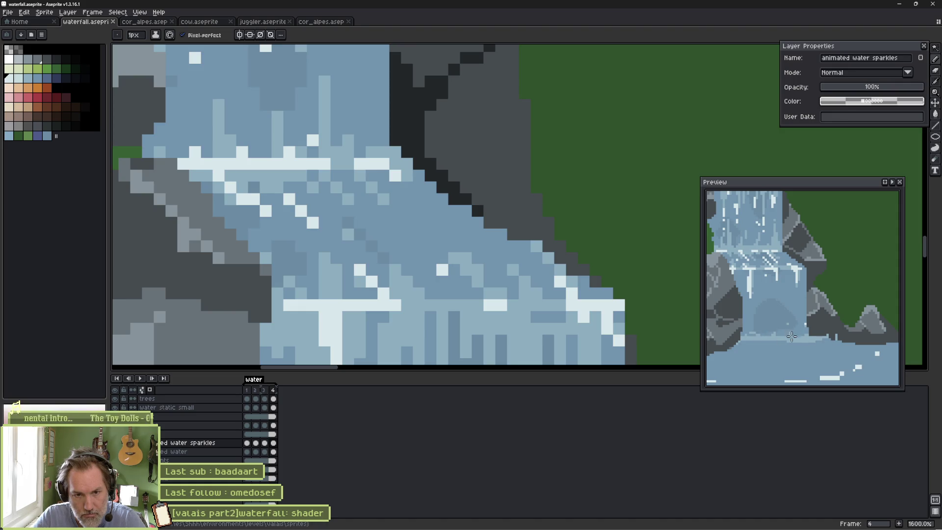
left_click_drag(780, 338, 807, 332)
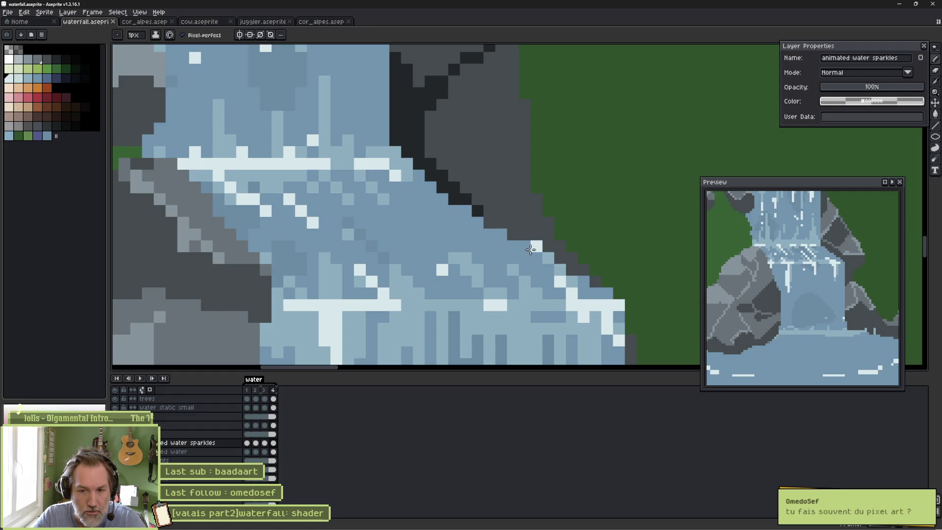
scroll(516, 247, "down", 3)
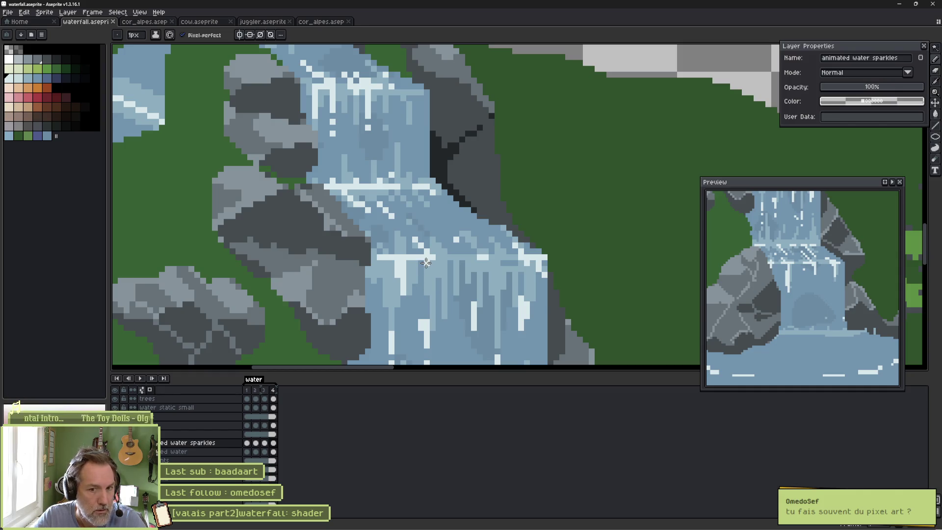
scroll(417, 263, "down", 1)
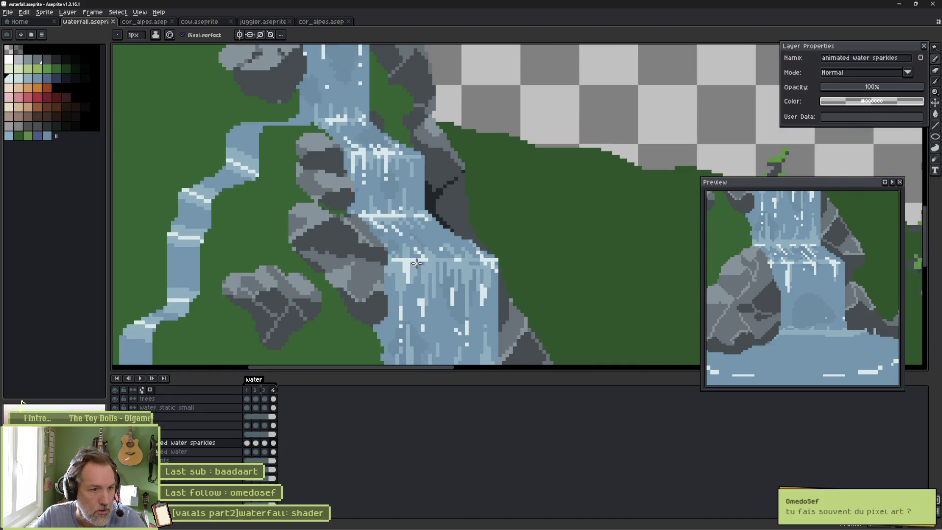
scroll(417, 264, "down", 1)
mouse_move(394, 528)
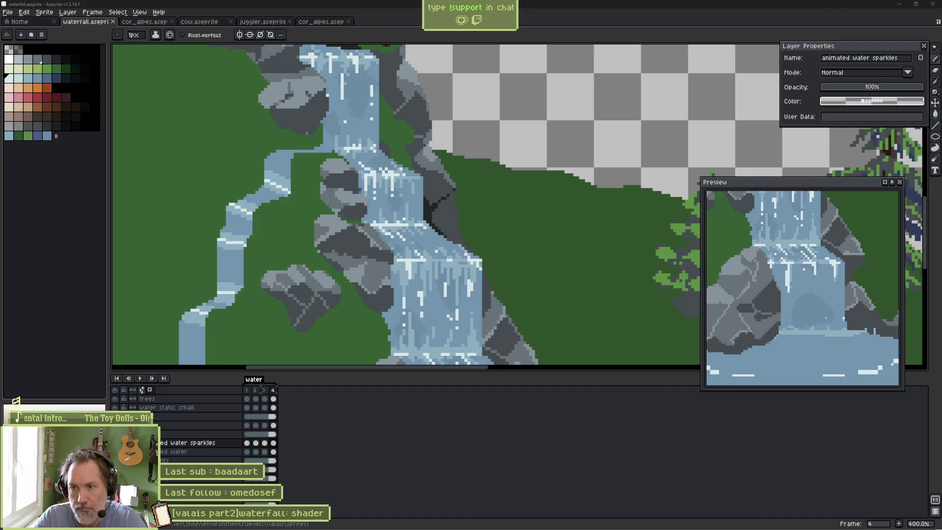
key("alt+Tab")
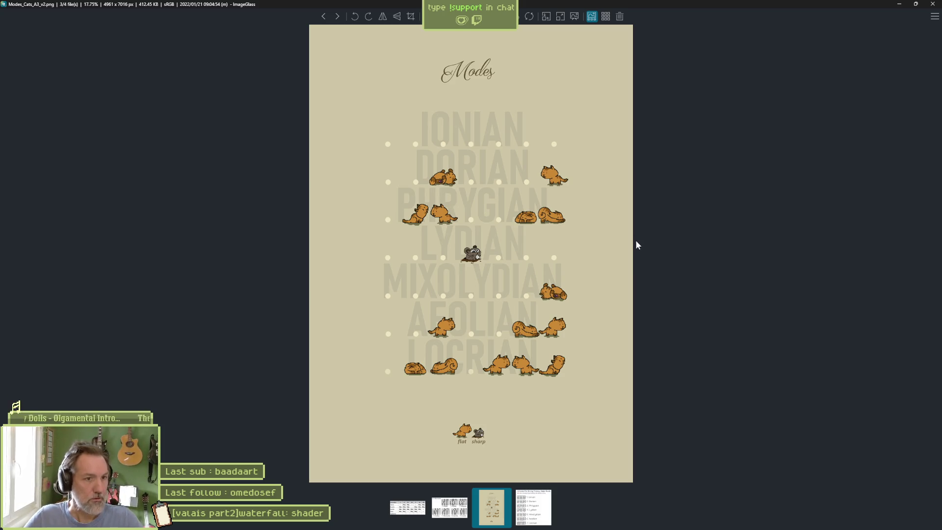
Close the ImageGlass window showing the cat poster to get back to Aseprite.
left_click(933, 3)
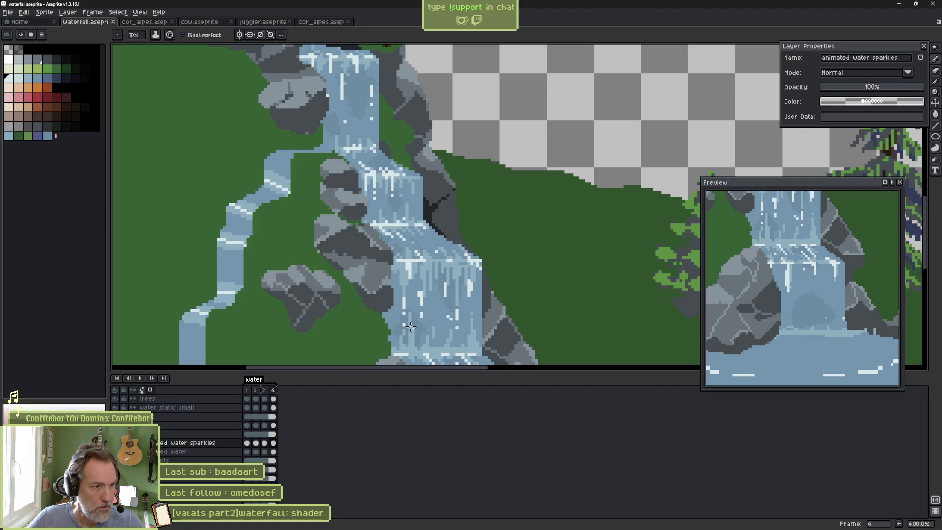
Add a new 'splash' layer above the pond and move it up two rows.
scroll(413, 326, "down", 5)
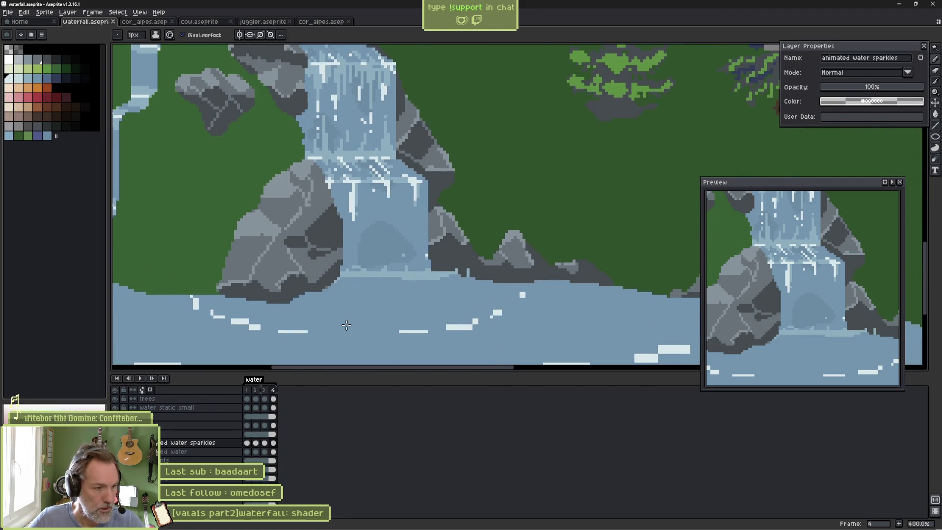
left_click(200, 436)
key("shift+n")
type("splas")
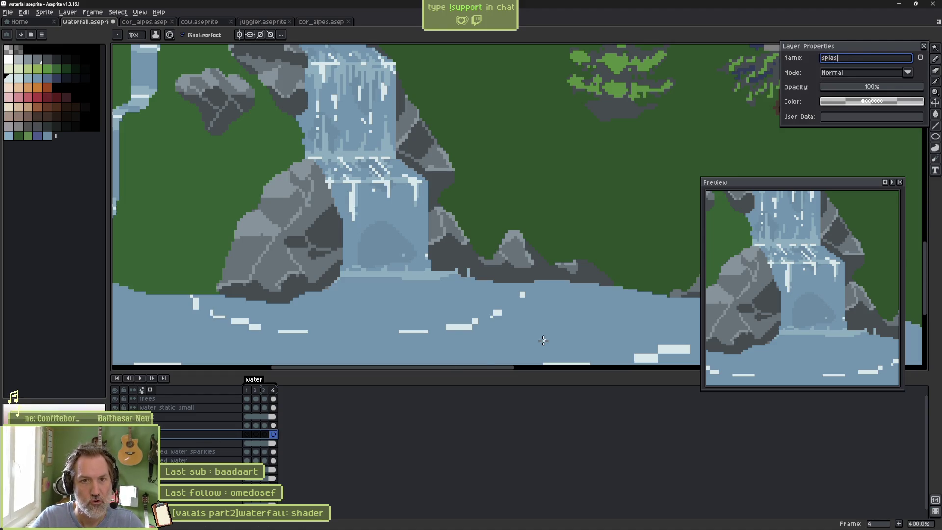
key("Return")
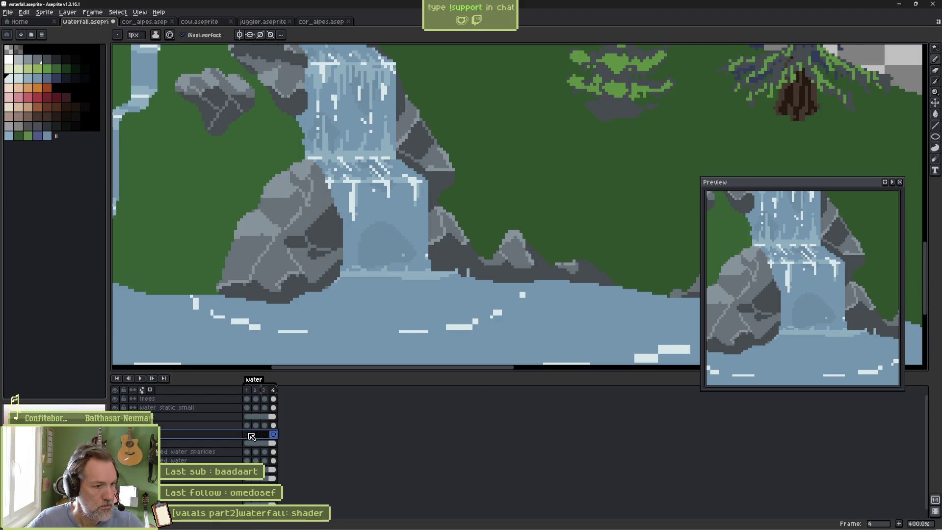
left_click(246, 434)
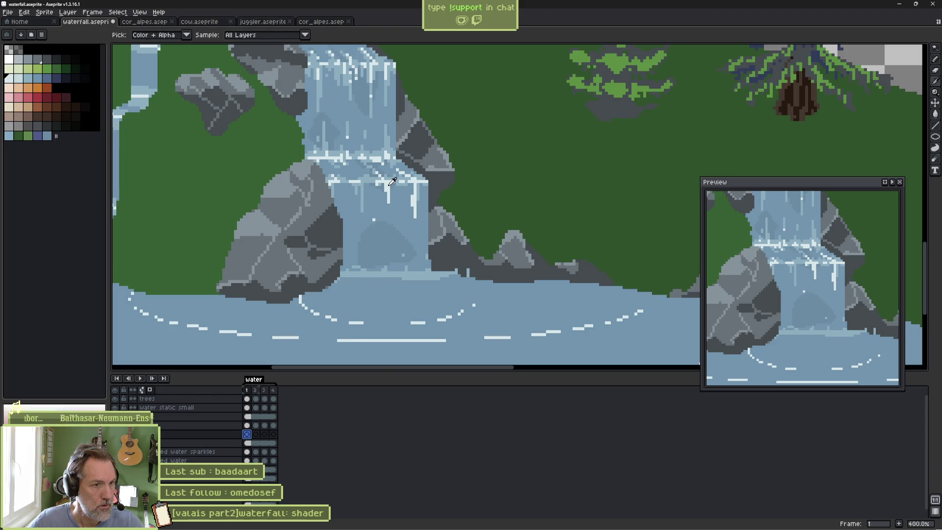
key("ctrl")
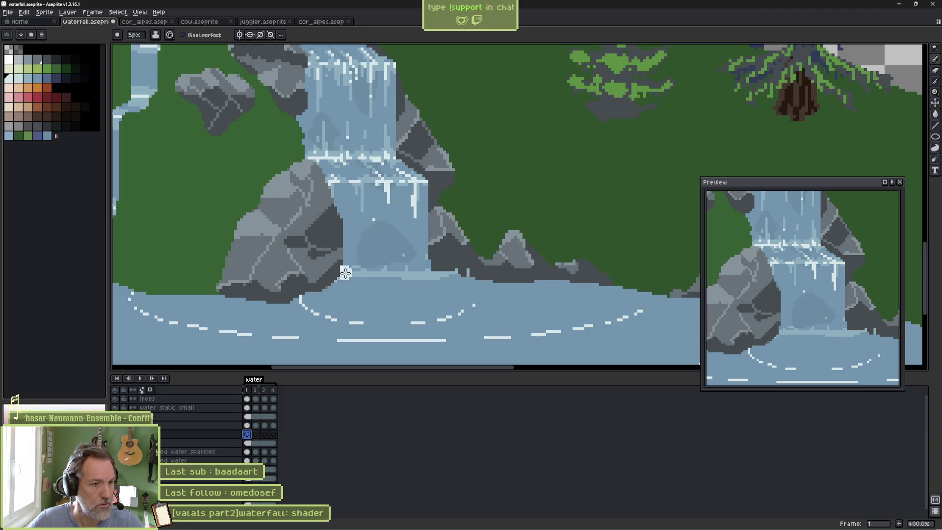
left_click(179, 434)
left_click_drag(178, 435, 183, 417)
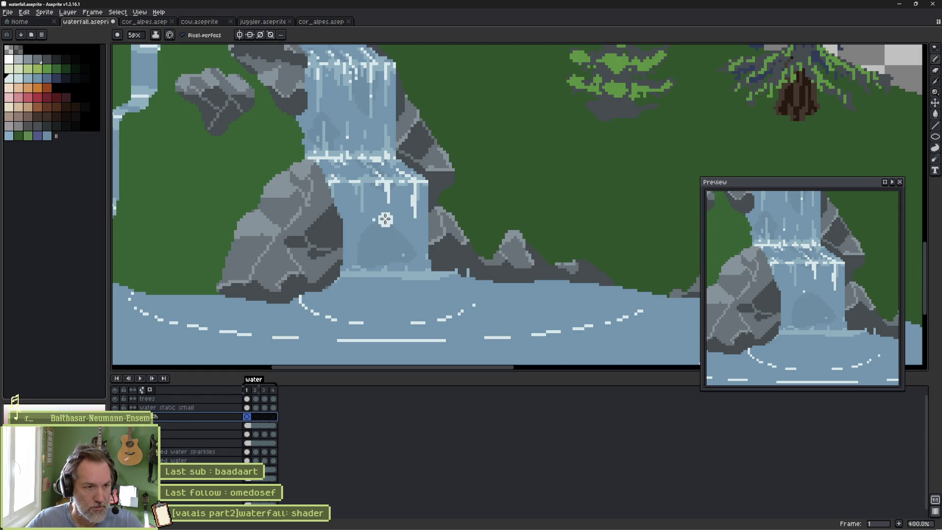
Paint a white foam band at the waterfall base on frame 1.
scroll(382, 220, "down", 1)
left_click_drag(382, 220, 338, 252)
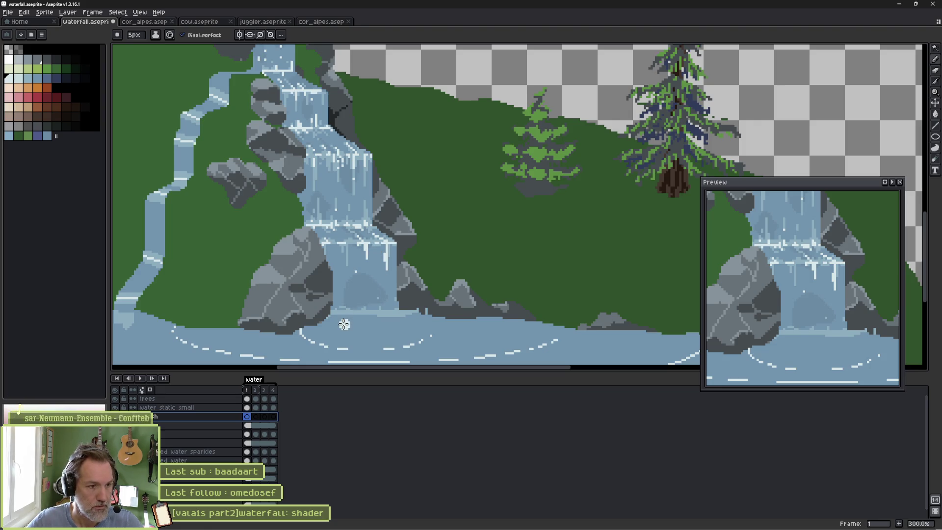
mouse_move(320, 311)
left_mouse_down()
mouse_move(386, 307)
mouse_move(398, 300)
mouse_move(393, 293)
mouse_move(371, 294)
mouse_move(372, 309)
mouse_move(346, 330)
mouse_move(333, 322)
mouse_move(416, 325)
left_mouse_up()
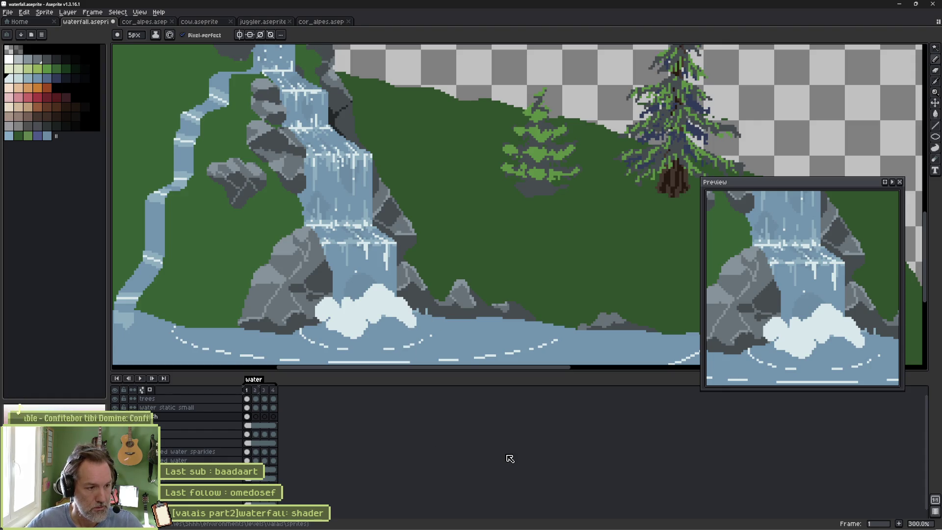
key("Right")
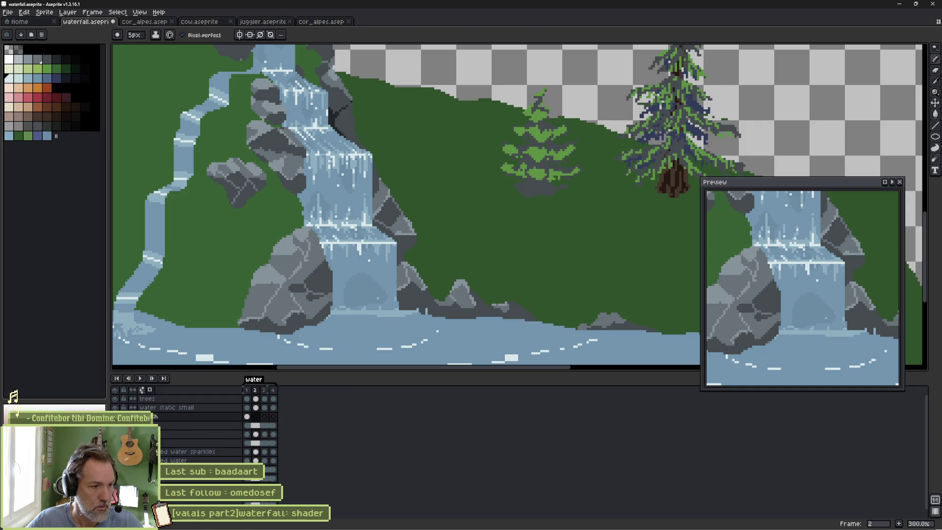
Paint pale foam clouds and small dabs on frame 2 over the onion skin.
scroll(378, 258, "up", 3)
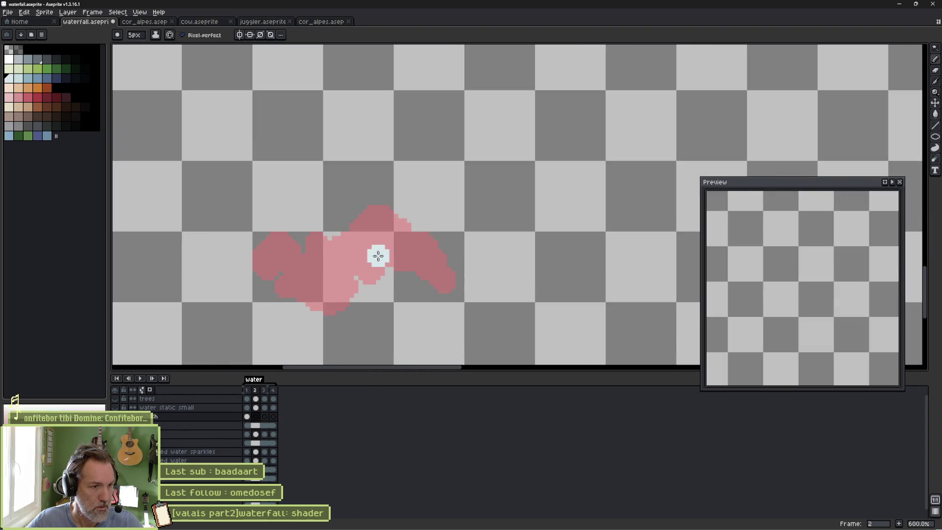
mouse_move(365, 209)
left_mouse_down()
mouse_move(362, 188)
mouse_move(377, 197)
left_mouse_up()
left_click(308, 244)
mouse_move(307, 243)
left_mouse_down()
mouse_move(330, 237)
mouse_move(311, 240)
left_mouse_up()
mouse_move(383, 242)
left_mouse_down()
mouse_move(469, 310)
mouse_move(469, 323)
left_mouse_up()
left_click_drag(380, 300, 372, 288)
mouse_move(338, 314)
left_mouse_down()
mouse_move(330, 304)
mouse_move(365, 302)
left_mouse_up()
mouse_move(298, 280)
left_mouse_down()
mouse_move(281, 278)
mouse_move(284, 258)
mouse_move(261, 259)
mouse_move(280, 267)
mouse_move(362, 248)
mouse_move(412, 257)
left_mouse_up()
Add foam droplets above and below the cloud on frame 1, and tiny 2px droplets on frame 2.
key("period")
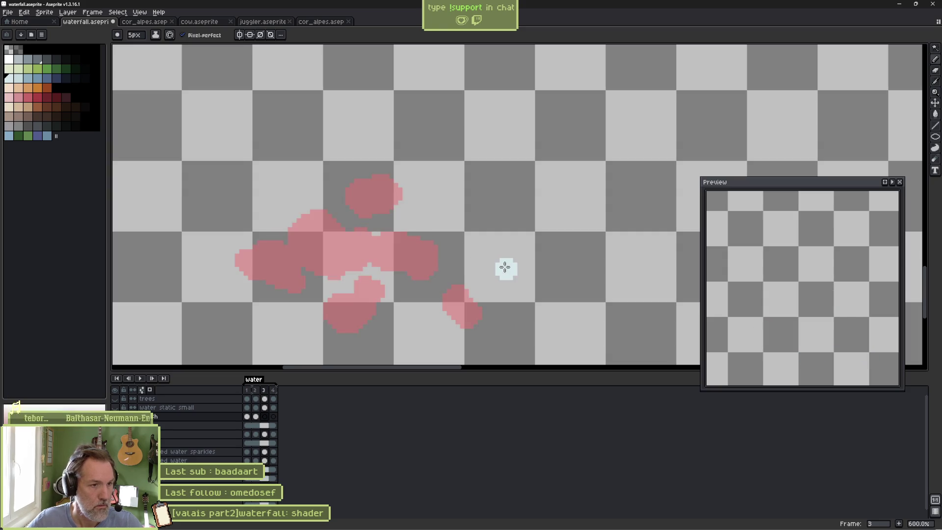
key("comma")
key("comma")
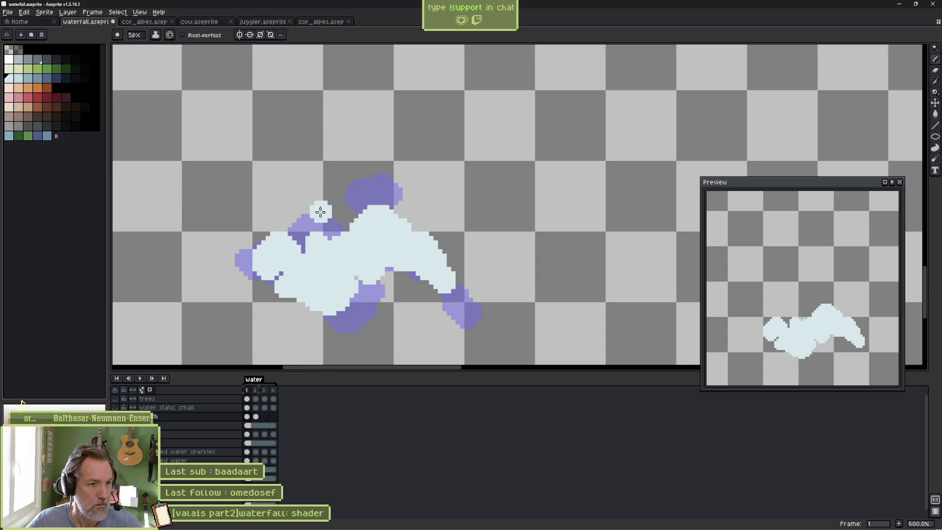
left_click(294, 194)
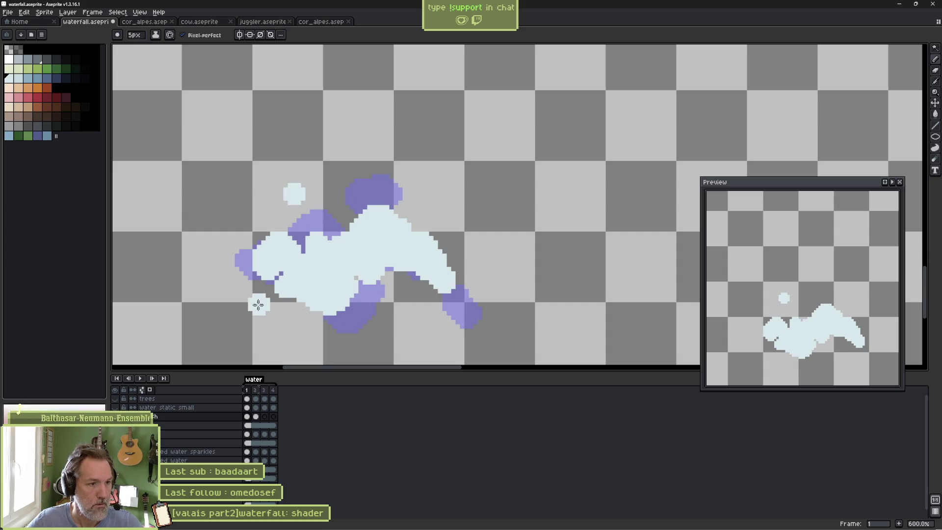
left_click(254, 305)
key("period")
key("minus")
key("minus")
key("minus")
left_click(283, 174)
left_click(239, 310)
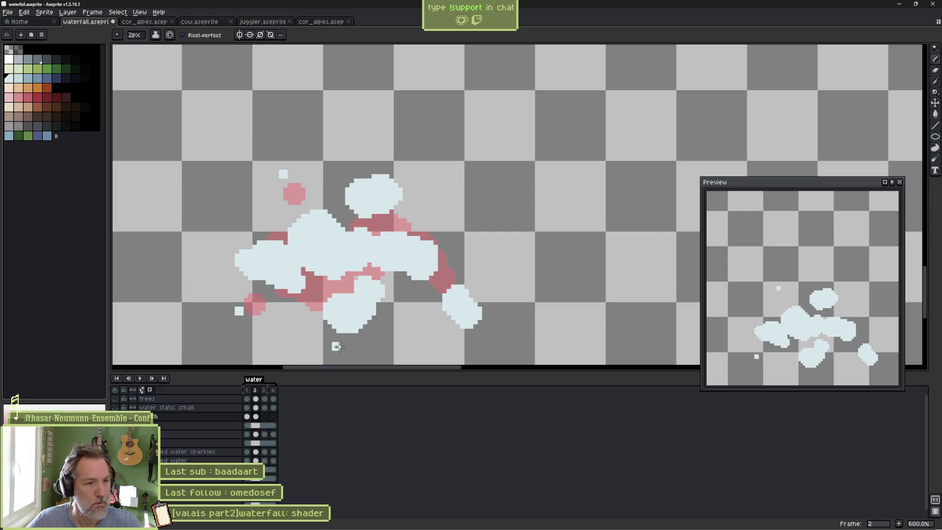
With a 3px brush, paint frame 3's thick foam cloud and a couple of droplets.
key("period")
scroll(314, 262, "up", 1)
key("plus")
key("plus")
key("plus")
left_click(238, 236)
mouse_move(238, 236)
left_mouse_down()
mouse_move(255, 208)
mouse_move(375, 231)
mouse_move(473, 229)
mouse_move(461, 255)
mouse_move(406, 241)
mouse_move(385, 275)
mouse_move(361, 280)
mouse_move(336, 258)
mouse_move(226, 263)
mouse_move(231, 249)
mouse_move(220, 239)
mouse_move(358, 200)
left_mouse_up()
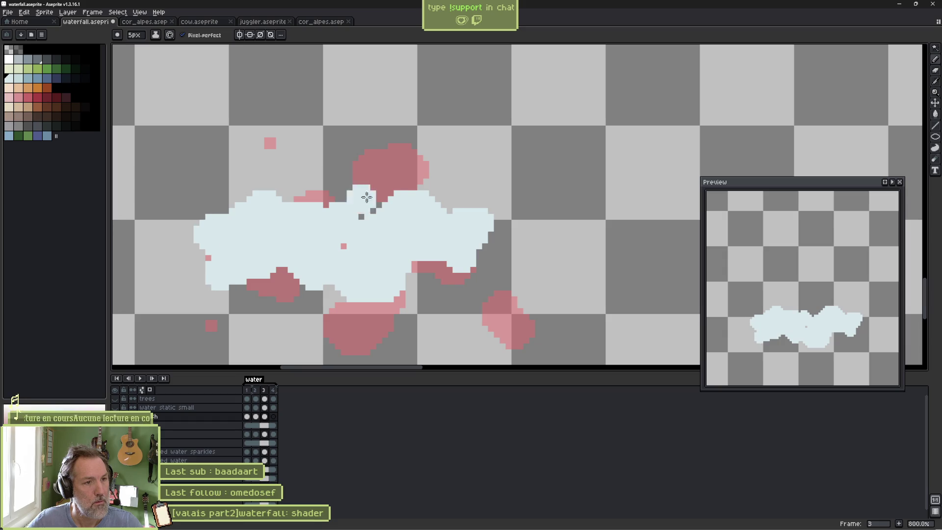
left_click(385, 143)
scroll(492, 319, "down", 1)
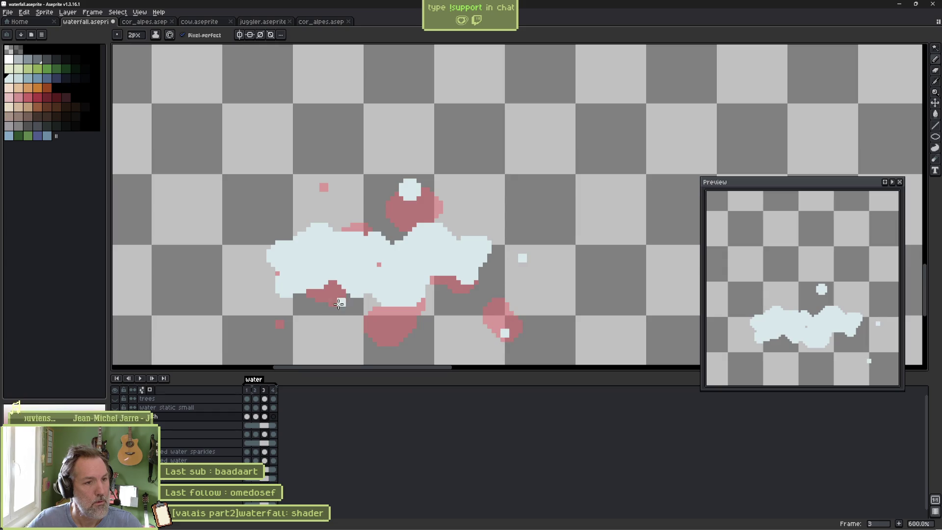
left_click(345, 210)
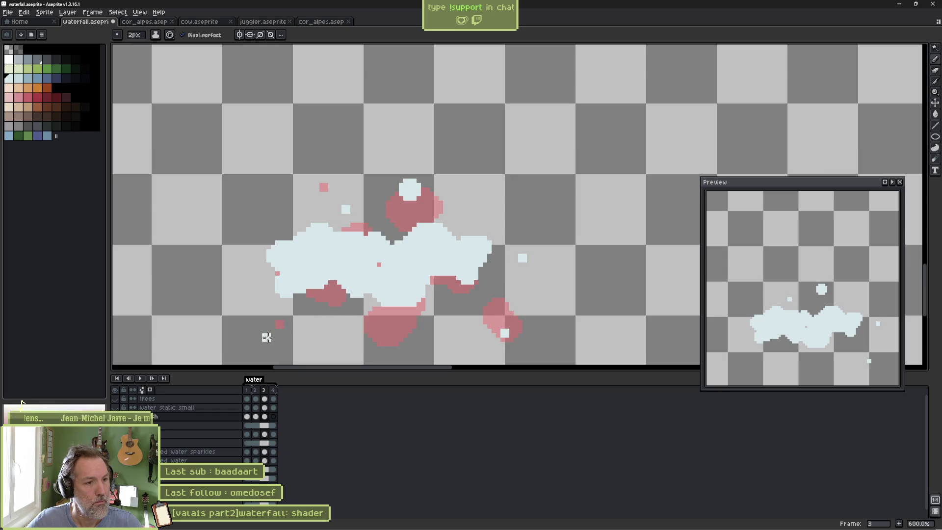
Paint a broad white foam cloud on frame 4 with a 5px brush.
key("period")
key("plus")
key("plus")
key("plus")
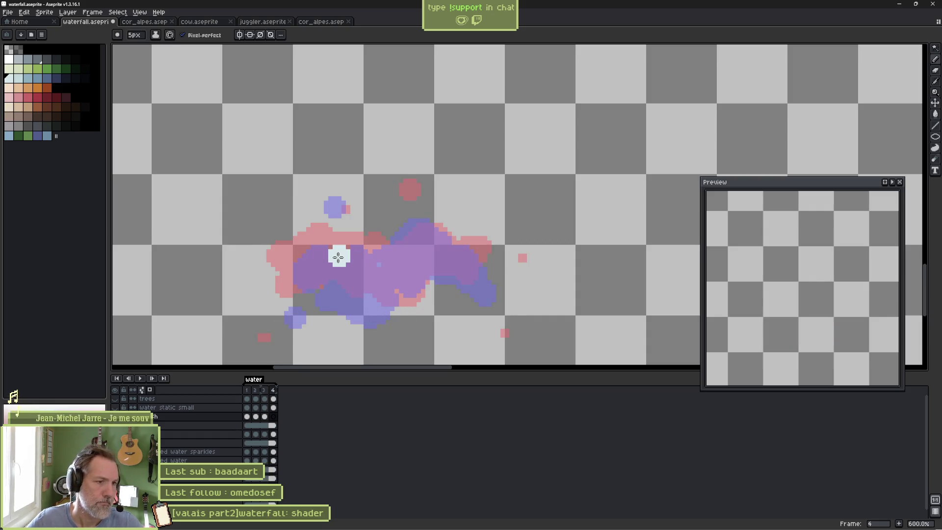
key("comma")
key("period")
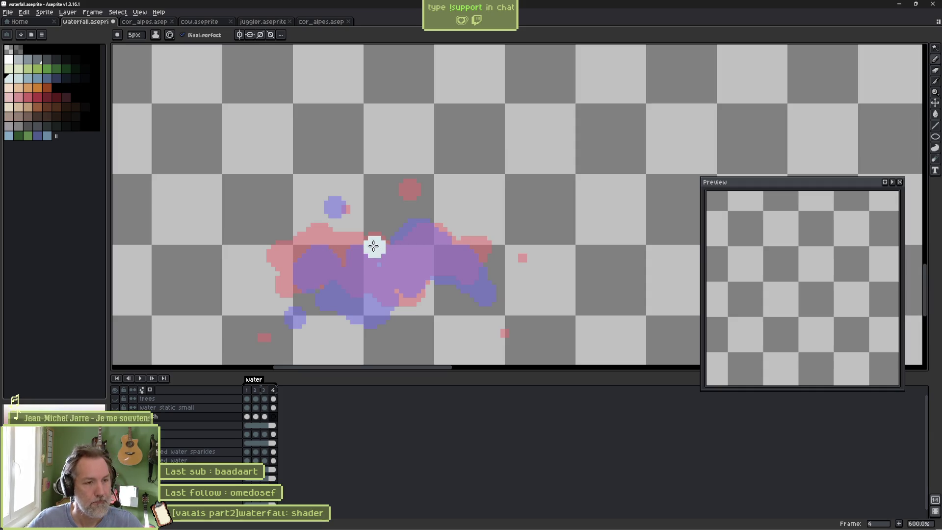
mouse_move(314, 206)
left_mouse_down()
mouse_move(307, 194)
mouse_move(307, 211)
left_mouse_up()
mouse_move(314, 244)
left_mouse_down()
mouse_move(336, 266)
mouse_move(388, 236)
mouse_move(406, 252)
mouse_move(454, 242)
mouse_move(483, 258)
mouse_move(441, 272)
left_mouse_up()
Flip back and forth through frames 1 to 4 to compare the foam animation.
key("comma")
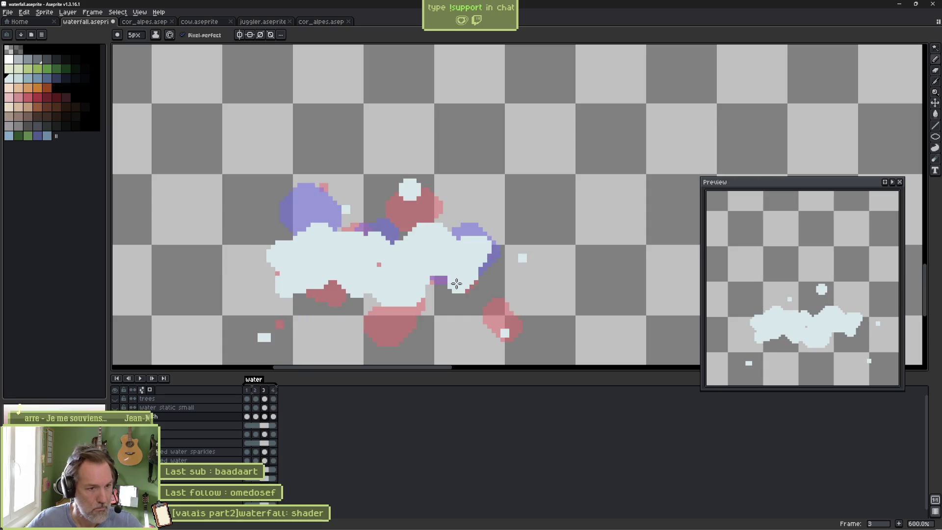
key("period")
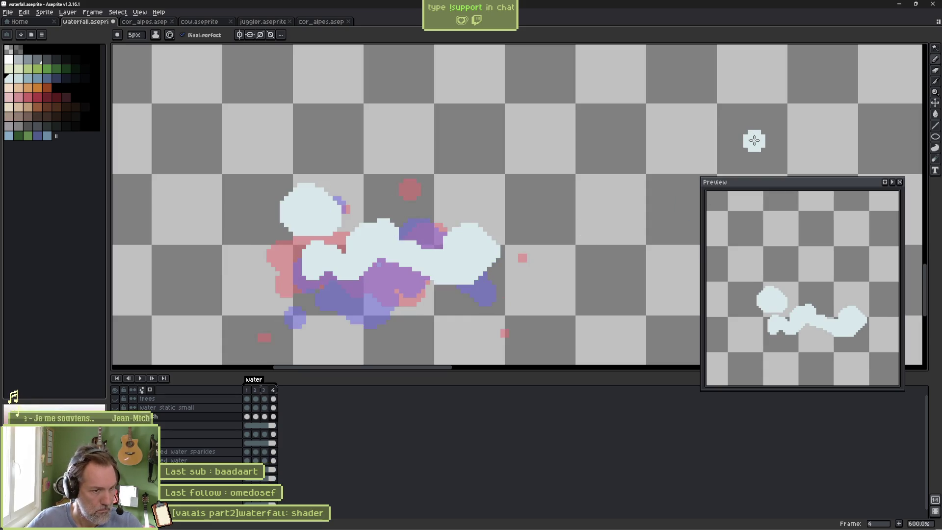
key("comma")
key("period")
key("comma")
key("period")
key("comma")
key("period")
key("period")
key("comma")
key("comma")
key("period")
key("period")
key("comma")
key("comma")
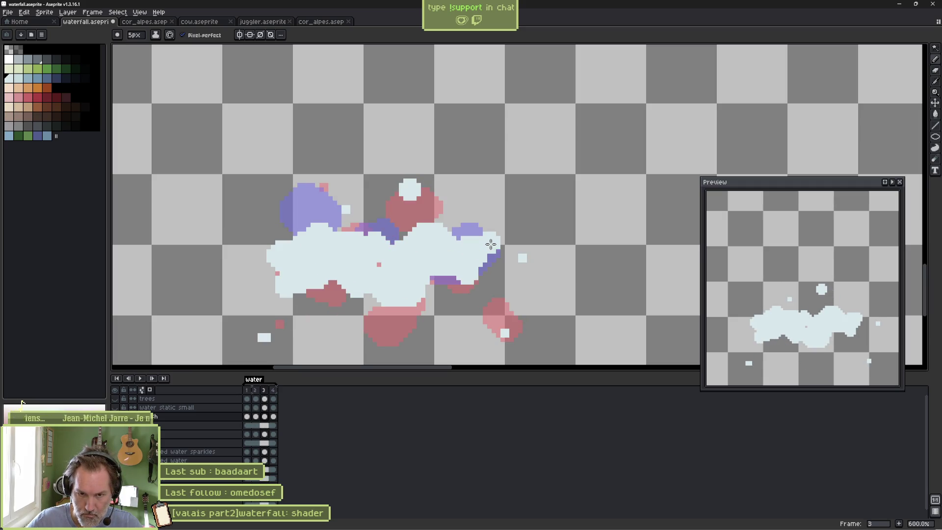
key("comma")
key("comma")
key("period")
key("comma")
key("period")
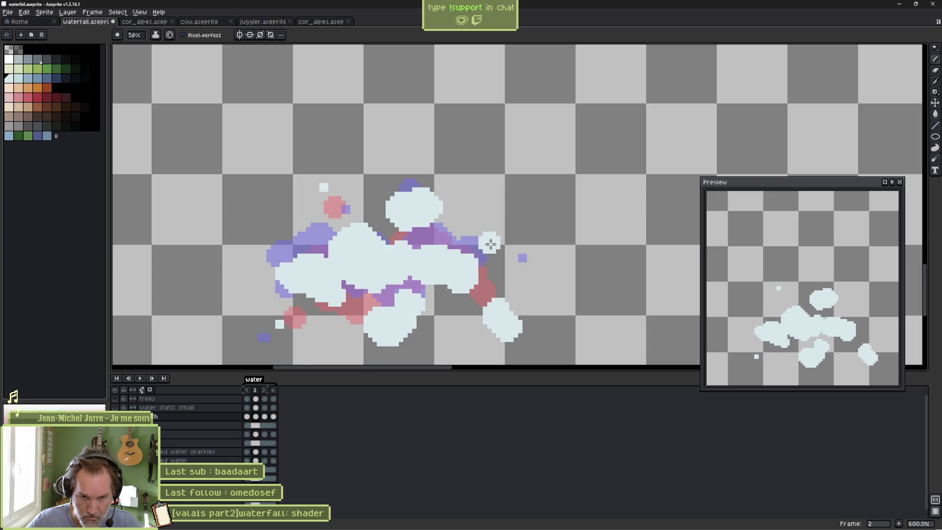
key("period")
key("comma")
key("period")
key("comma")
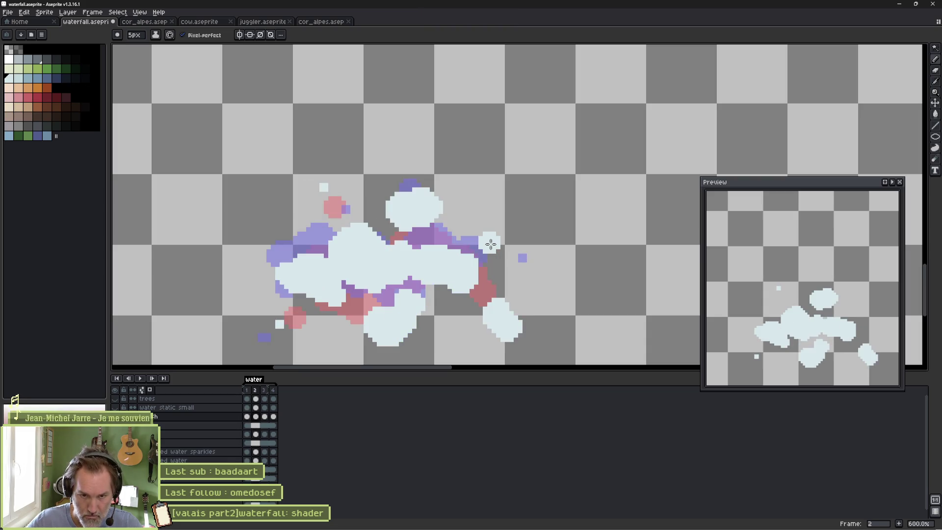
key("period")
key("comma")
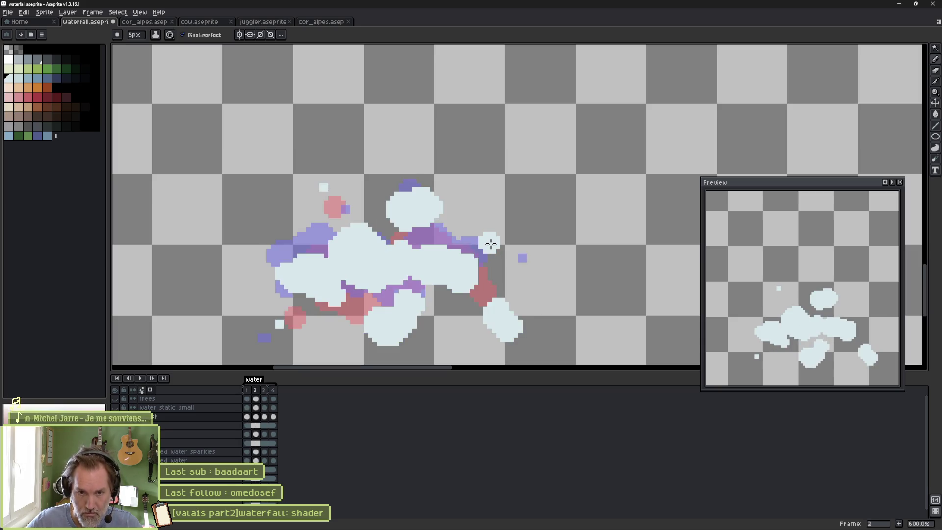
key("period")
key("comma")
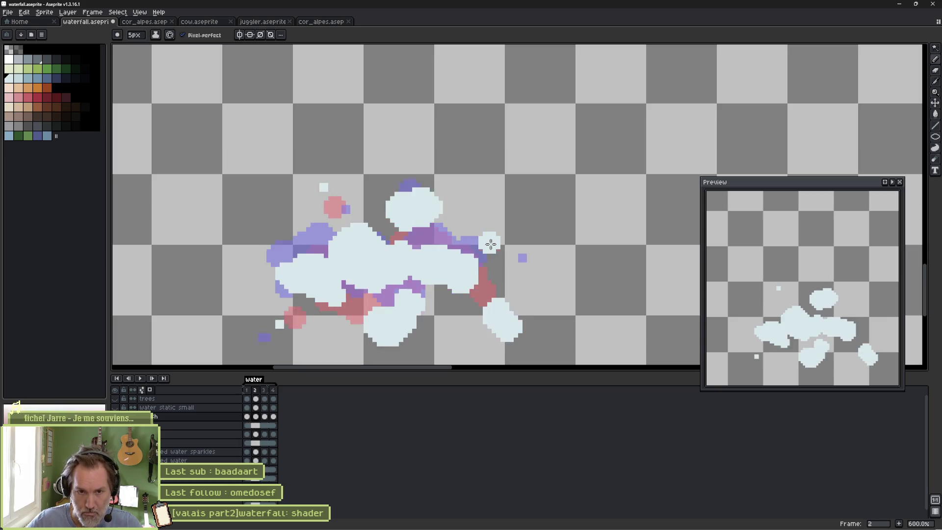
key("Right")
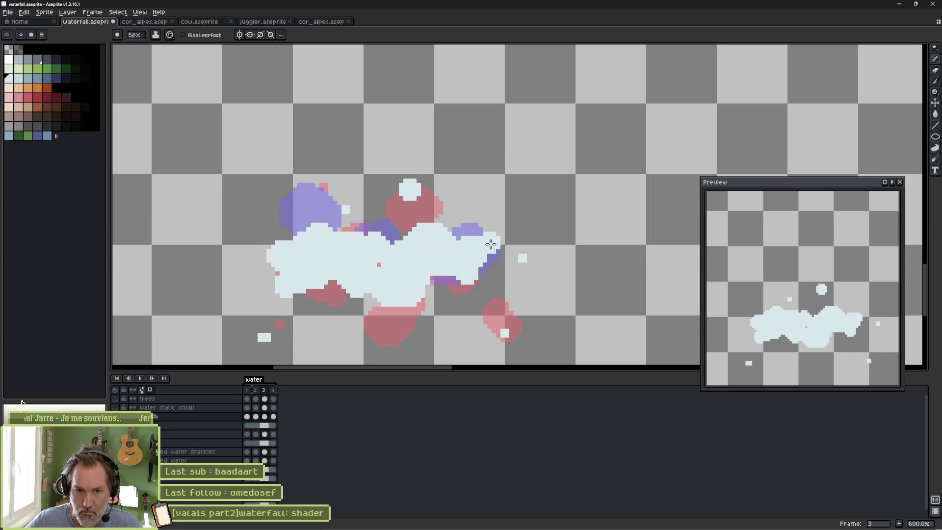
key("Right")
key("Right")
key("Right")
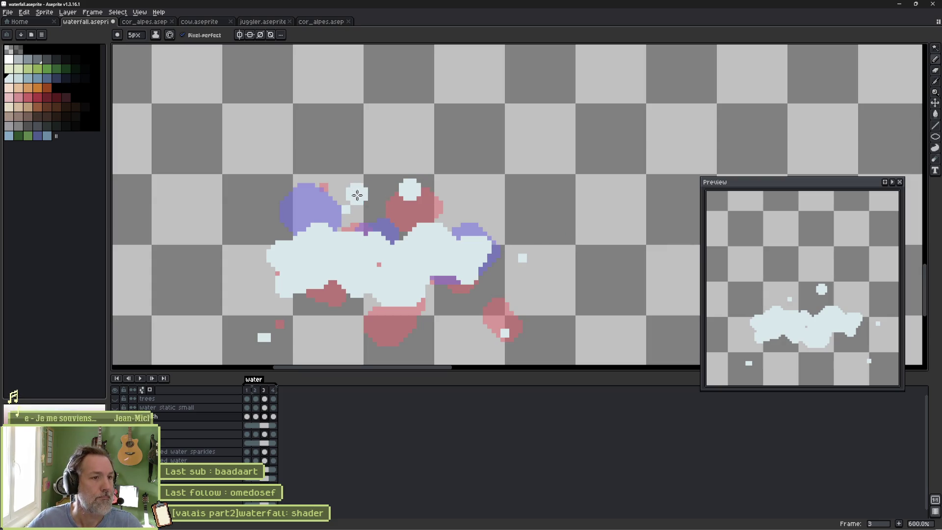
Add a white foam blob above the splash on frame 3 and trim its edge.
left_click_drag(358, 190, 354, 199)
key("b")
mouse_move(346, 231)
left_mouse_down()
mouse_move(361, 240)
mouse_move(384, 232)
left_mouse_up()
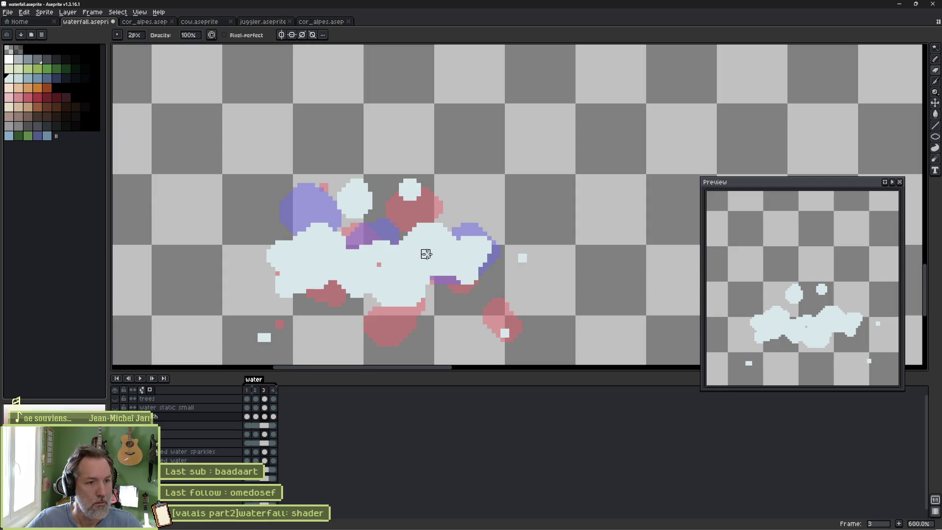
key("b")
On frame 4, add white droplets and extend the foam over the bottom gaps, then preview playback.
key("Right")
key("Right")
key("Right")
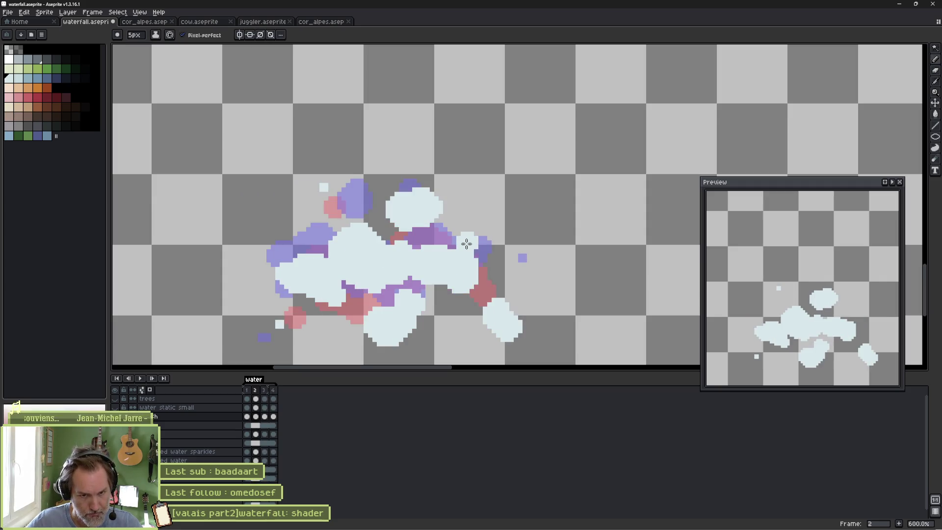
key("Right")
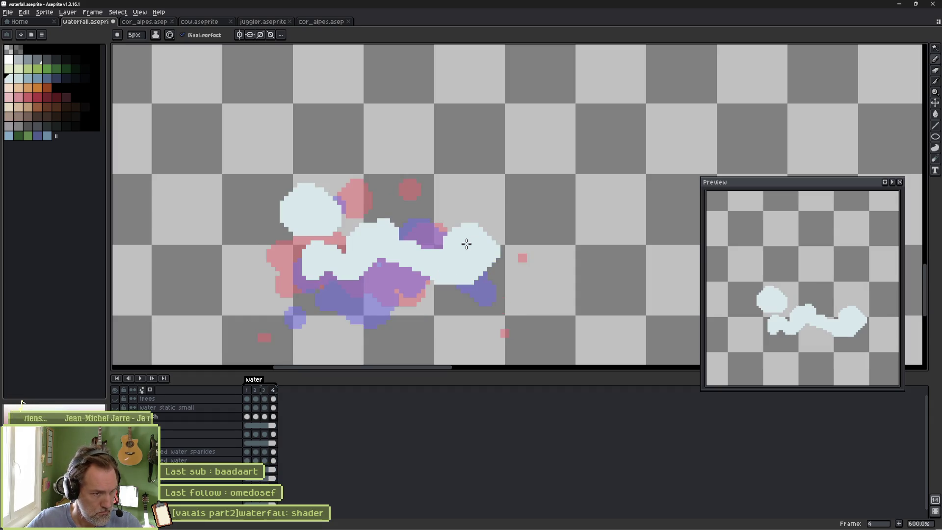
left_click(383, 168)
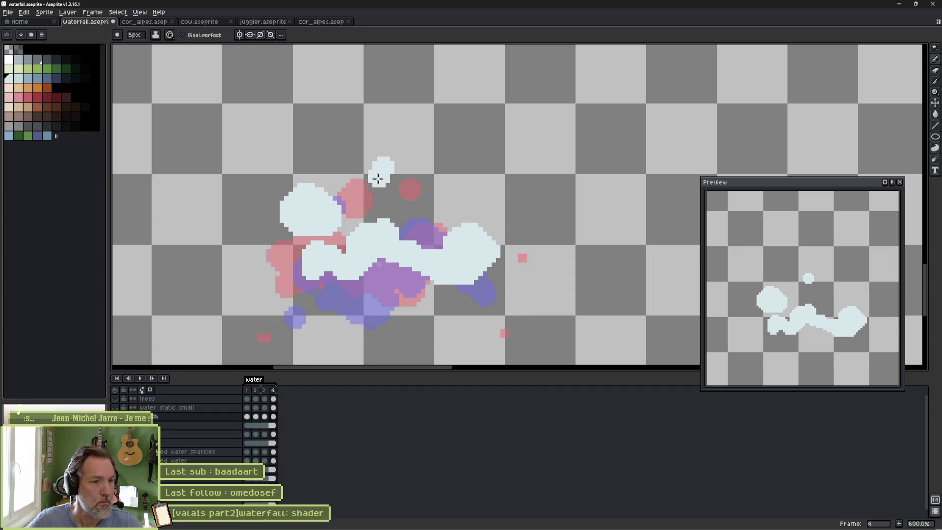
left_click_drag(383, 267, 414, 272)
key("Left")
key("Right")
mouse_move(397, 278)
left_mouse_down()
mouse_move(357, 282)
mouse_move(296, 266)
left_mouse_up()
key("minus")
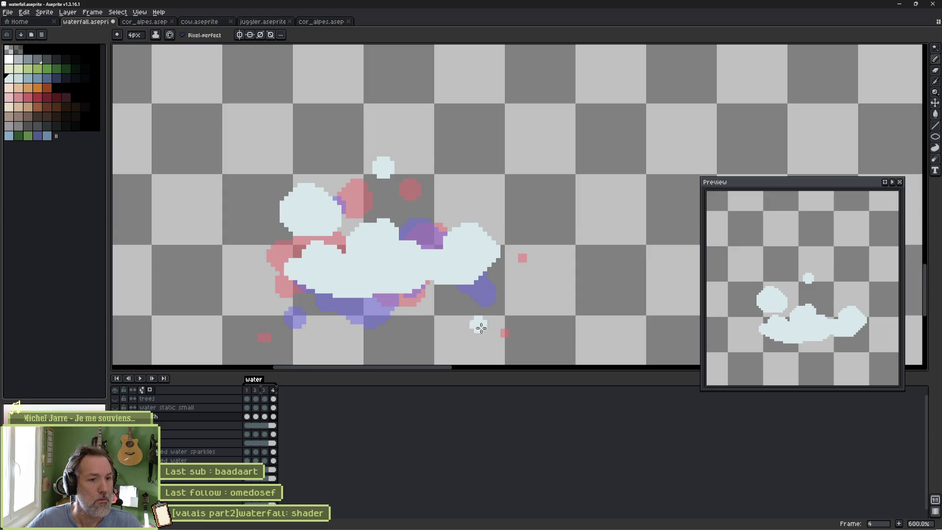
left_click(462, 302)
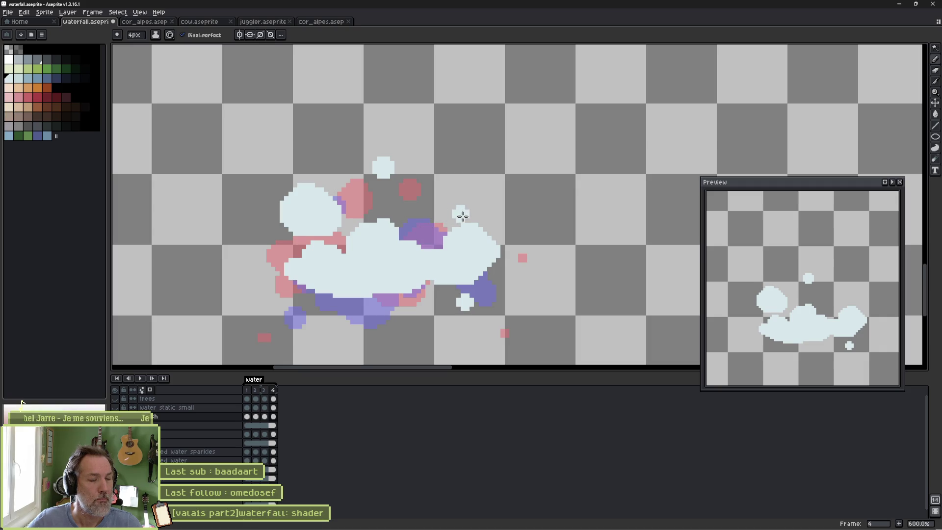
key("Return")
key("Return")
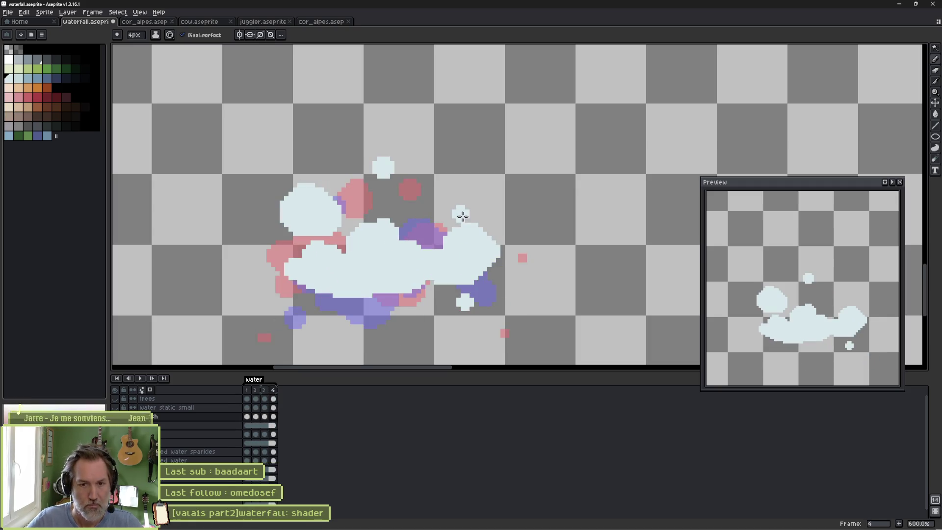
key("Return")
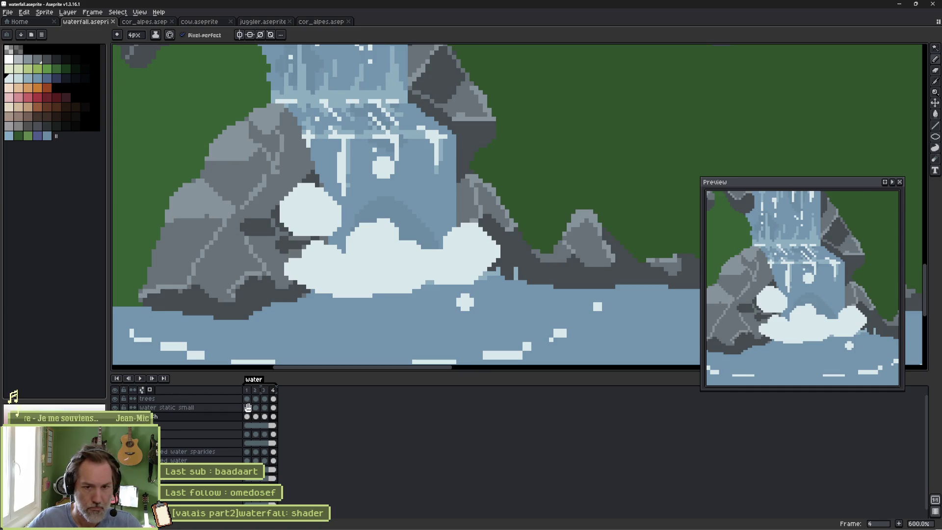
Zoom out the preview and open the splash layer's properties with Shift+P.
scroll(848, 306, "down", 5)
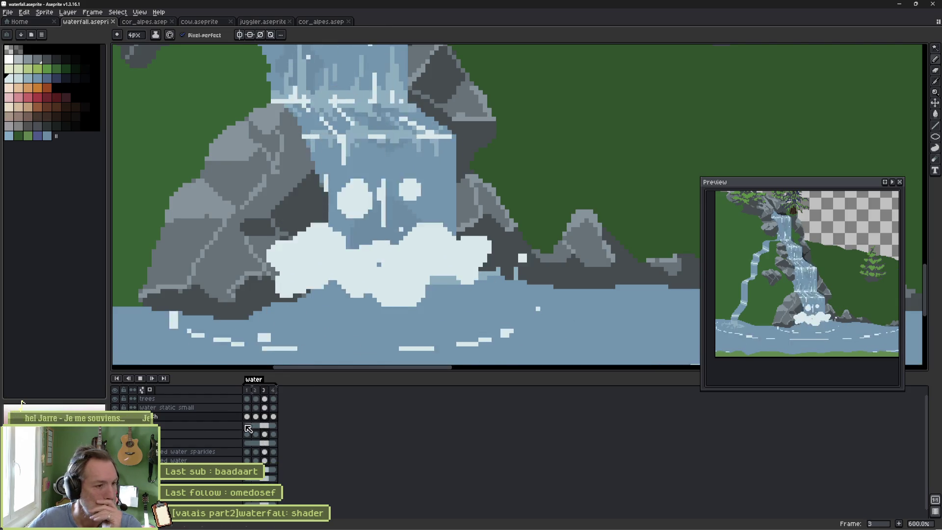
key("shift+p")
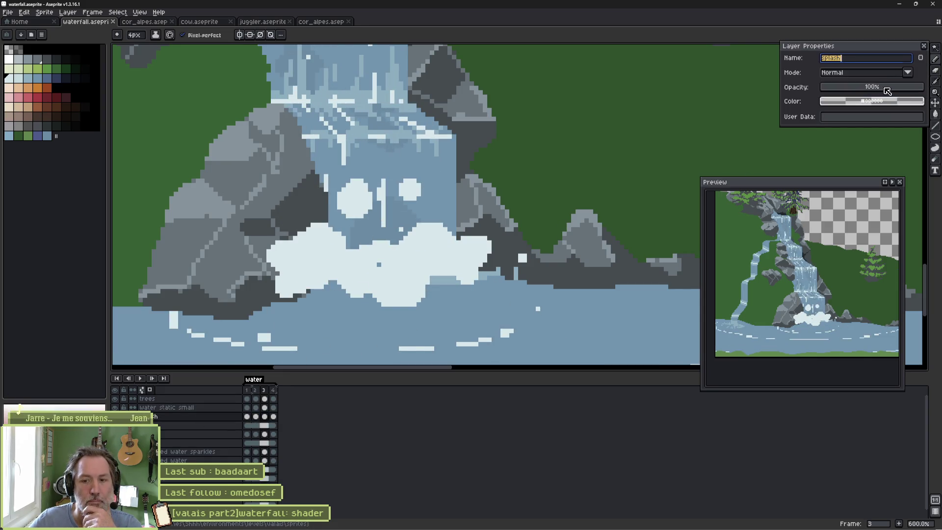
Lower the splash layer opacity to 78% and play the animation to check the foam.
left_click(888, 87)
left_click_drag(889, 90, 901, 89)
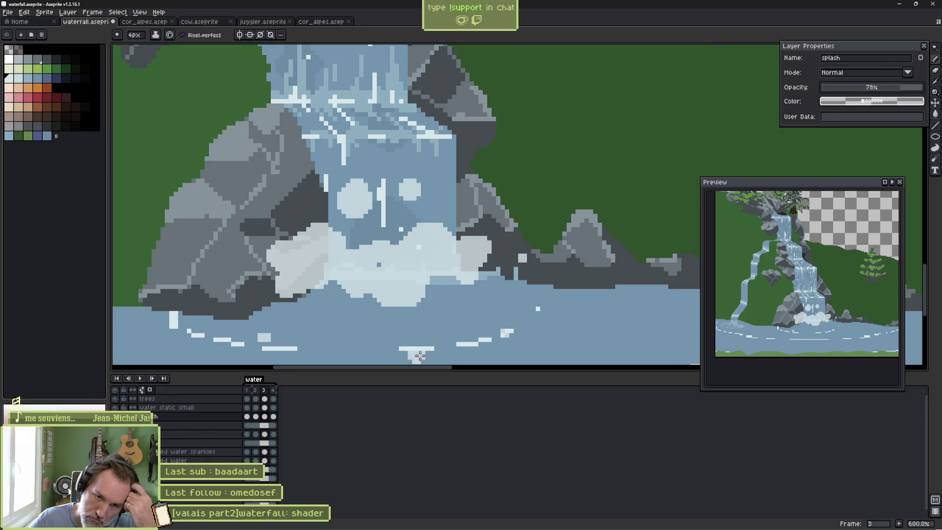
key("Return")
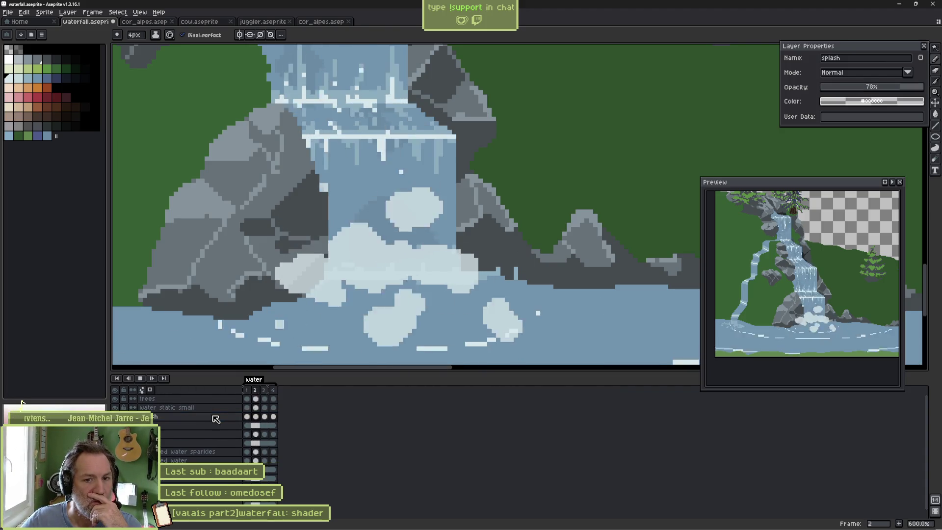
key("Return")
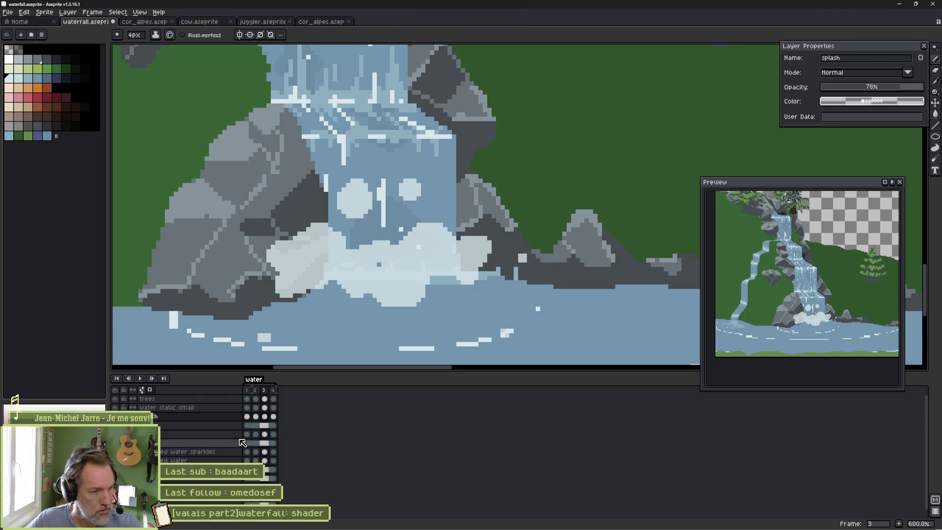
Compare splash frames 1 and 2, then select frames 1 through 3 together.
left_click(247, 416)
left_click(255, 417)
left_click(248, 417)
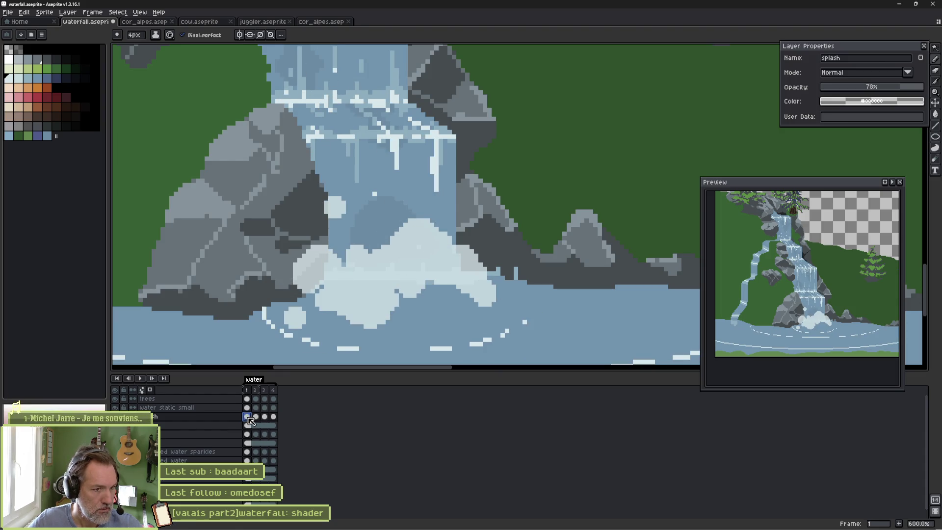
left_click(256, 416)
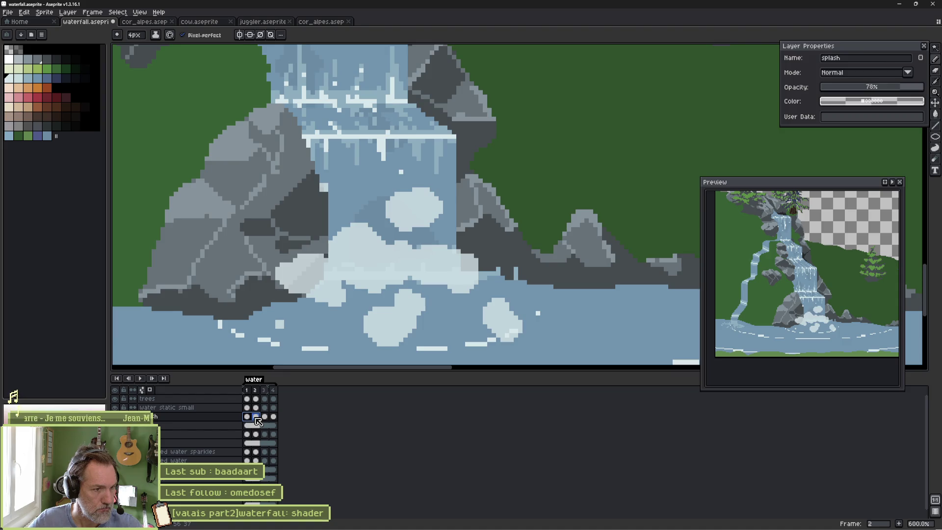
left_click(248, 417)
left_click_drag(248, 417, 264, 418)
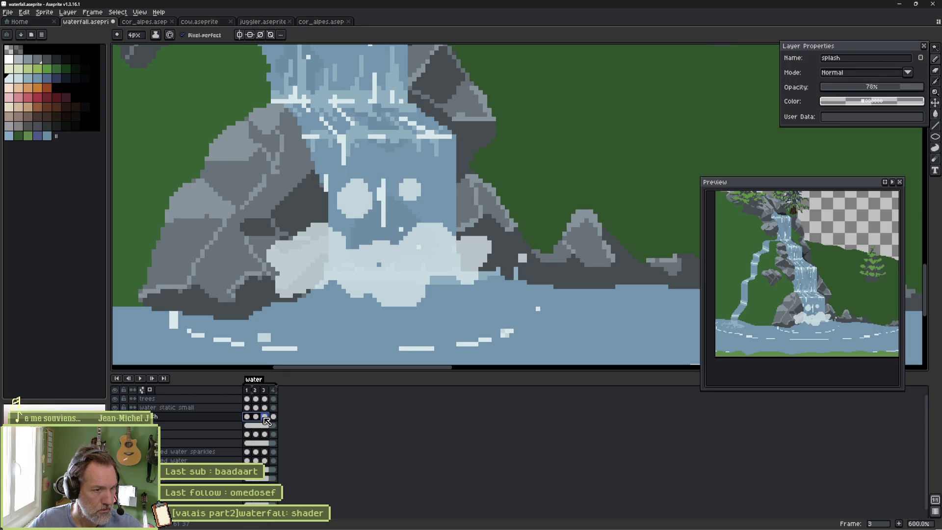
Shift the splash foam down one pixel on frames 1–3 and on frame 4.
key("w")
left_click(423, 290)
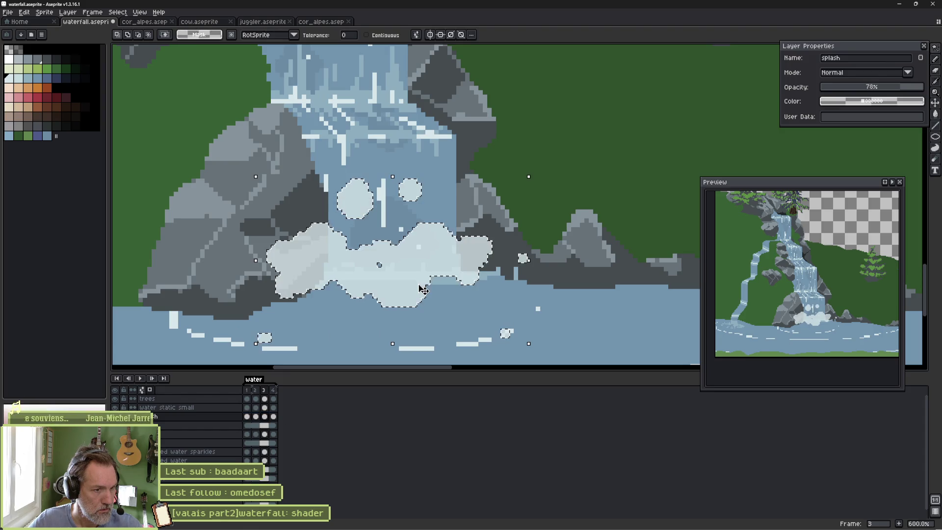
key("v")
left_click_drag(418, 284, 417, 288)
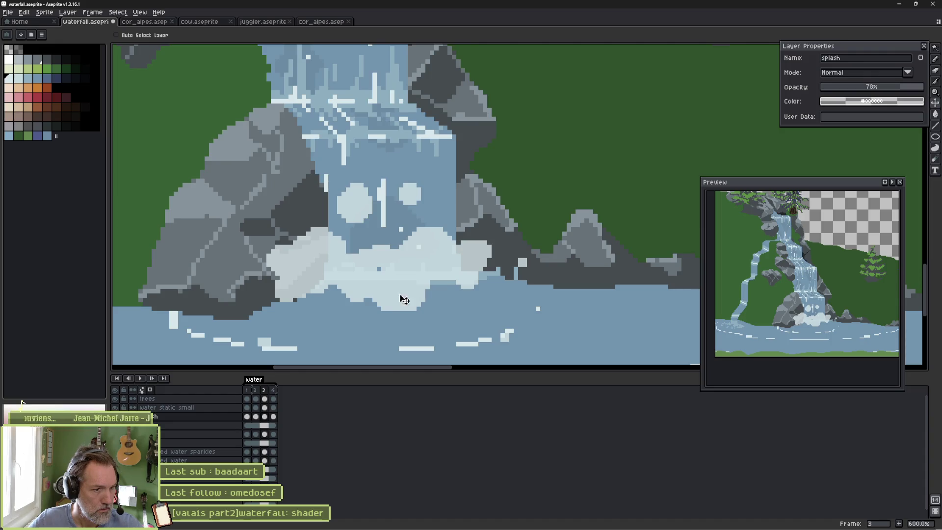
left_click(273, 416)
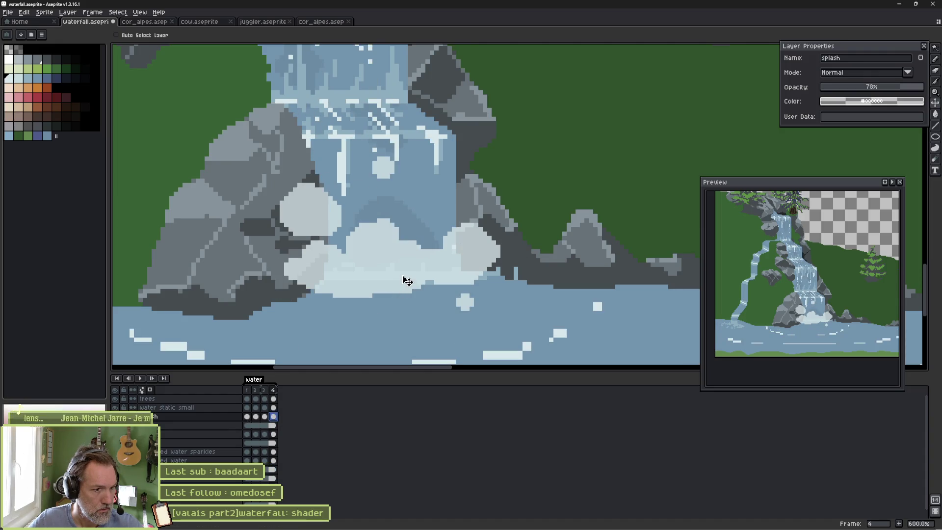
left_click_drag(403, 281, 405, 284)
Paint extra light foam, then a thin 1px light streak below the splash, and return to frame 1.
key("b")
mouse_move(347, 311)
left_mouse_down()
mouse_move(301, 319)
mouse_move(309, 311)
mouse_move(295, 328)
left_mouse_up()
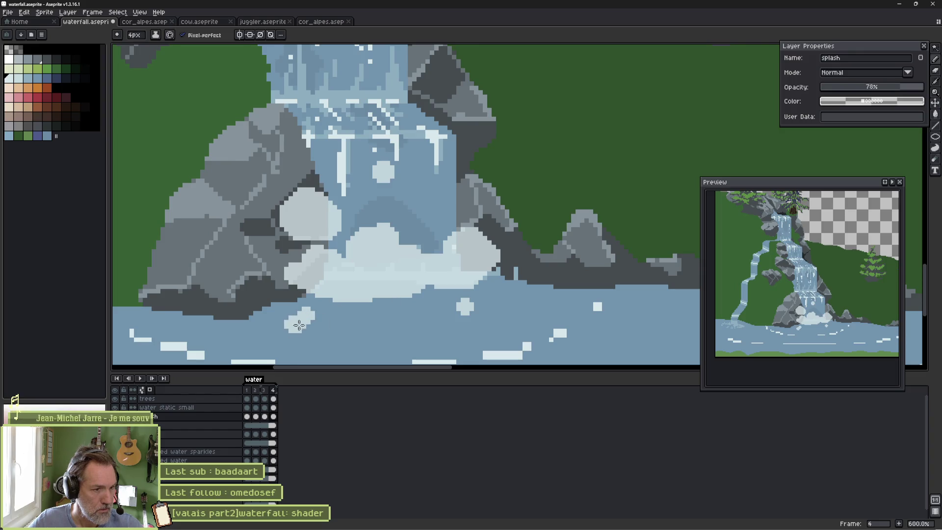
scroll(370, 292, "down", 3)
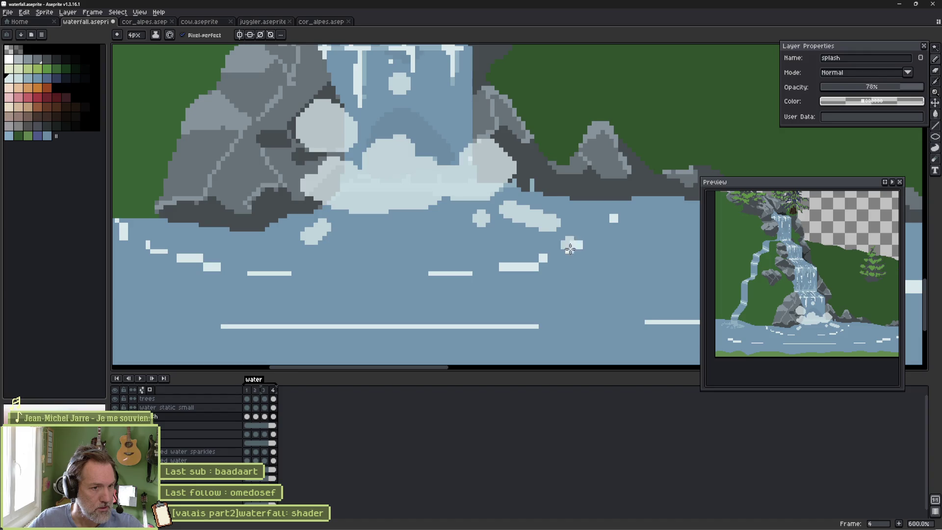
scroll(620, 249, "up", 2)
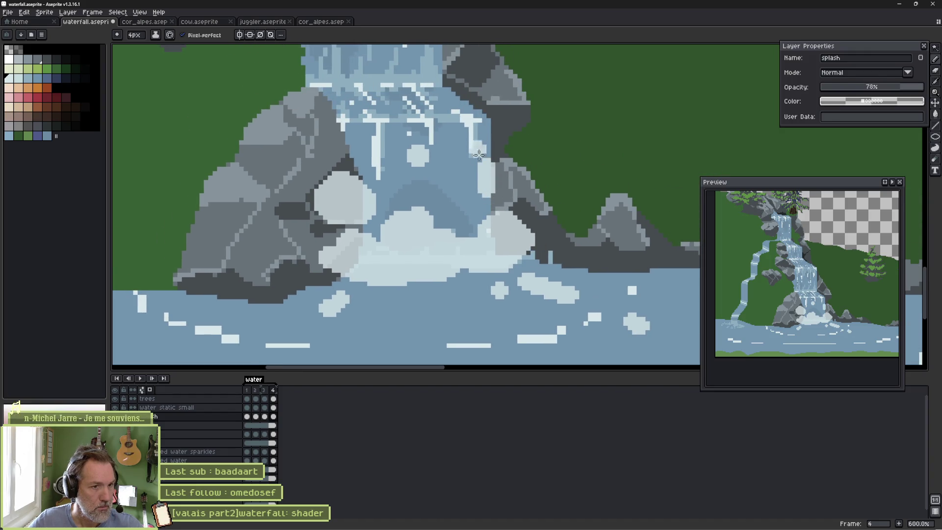
mouse_move(325, 190)
left_mouse_down()
mouse_move(318, 169)
mouse_move(368, 199)
mouse_move(378, 218)
mouse_move(316, 210)
left_mouse_up()
key("e")
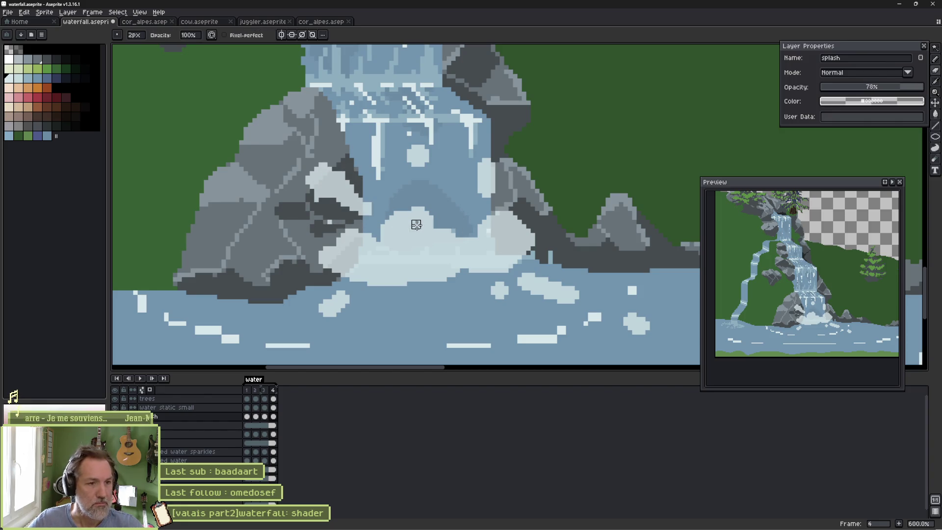
key("b")
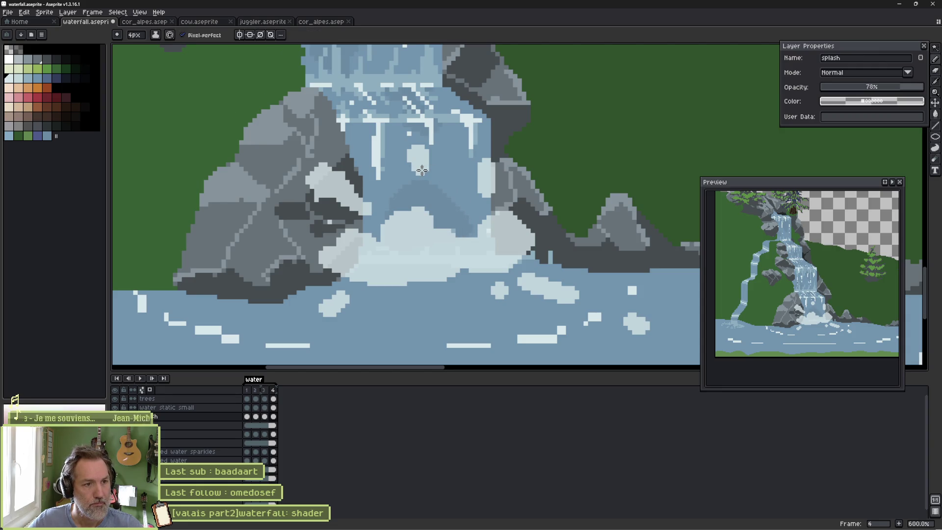
key("minus")
key("minus")
key("minus")
left_click_drag(417, 193, 420, 164)
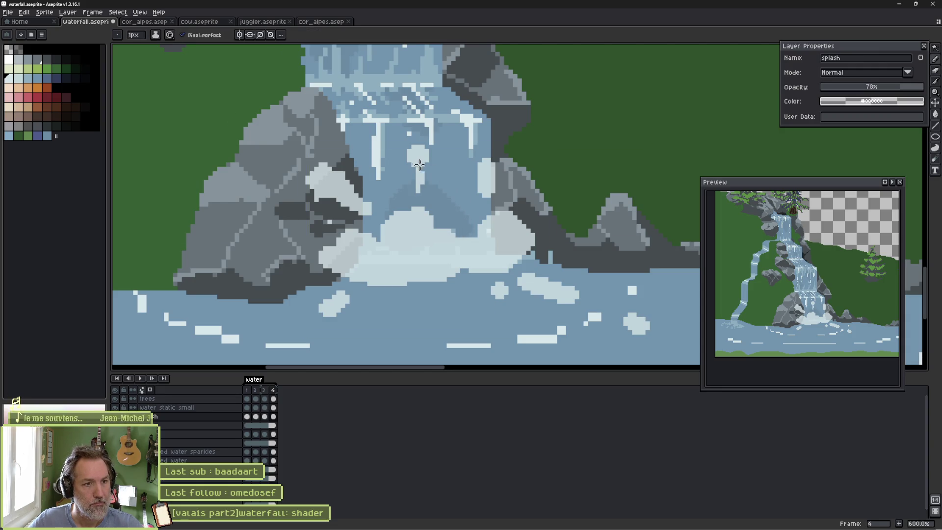
key("period")
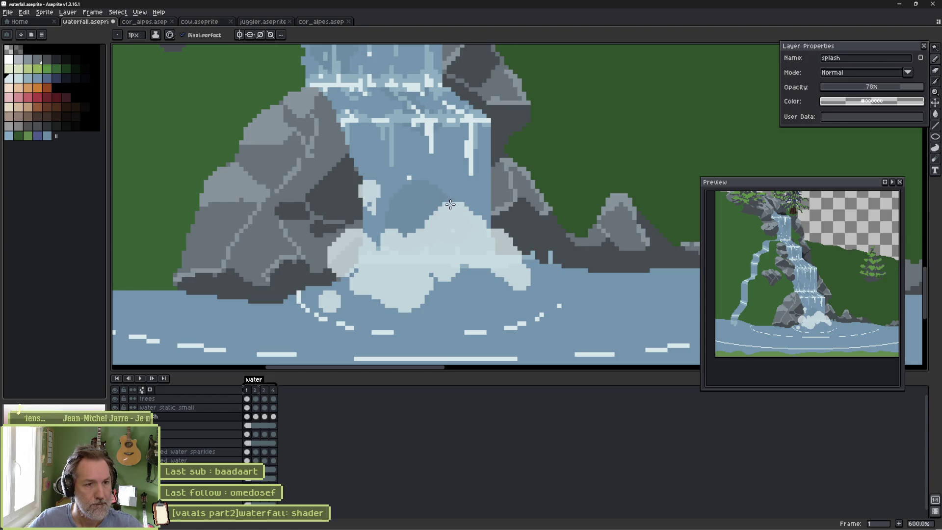
On frame 1, add light droplets and foam along the rock edge, and erase excess foam.
mouse_move(451, 292)
left_mouse_down()
mouse_move(464, 313)
mouse_move(475, 311)
left_mouse_up()
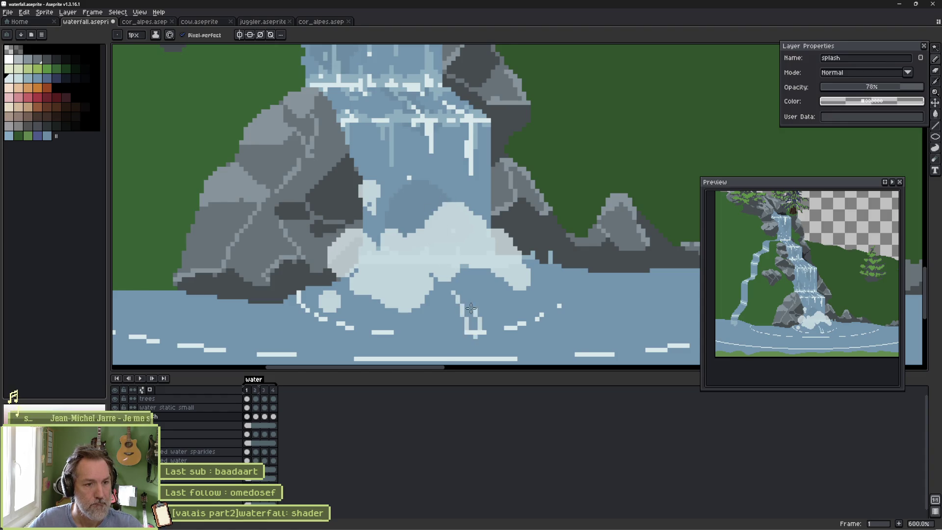
mouse_move(552, 274)
left_mouse_down()
mouse_move(589, 265)
mouse_move(581, 267)
left_mouse_up()
key("e")
mouse_move(384, 291)
left_mouse_down()
mouse_move(398, 274)
mouse_move(474, 269)
left_mouse_up()
left_click_drag(437, 213, 437, 224)
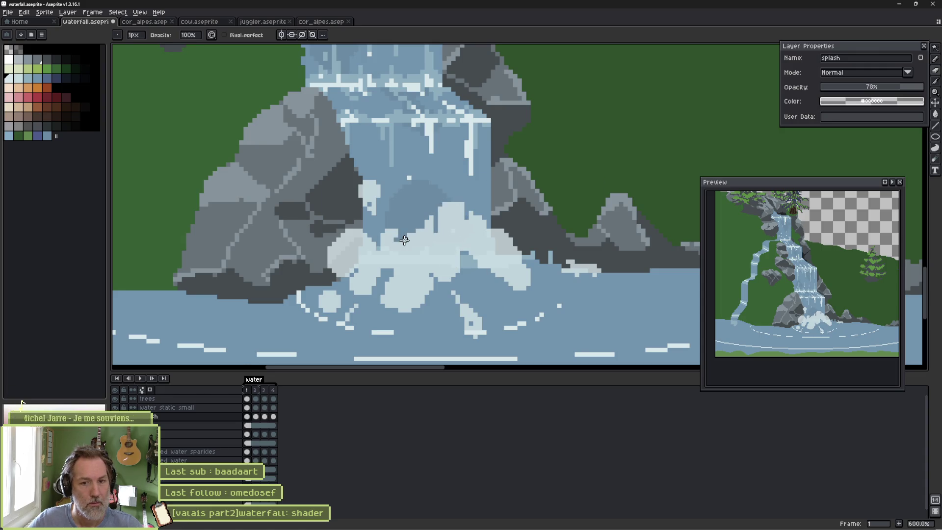
On frame 2, fill in the foam blob's lower edge, undoing a mistaken erase.
key("period")
mouse_move(463, 207)
left_mouse_down()
mouse_move(456, 221)
mouse_move(483, 223)
mouse_move(444, 176)
mouse_move(444, 196)
left_mouse_up()
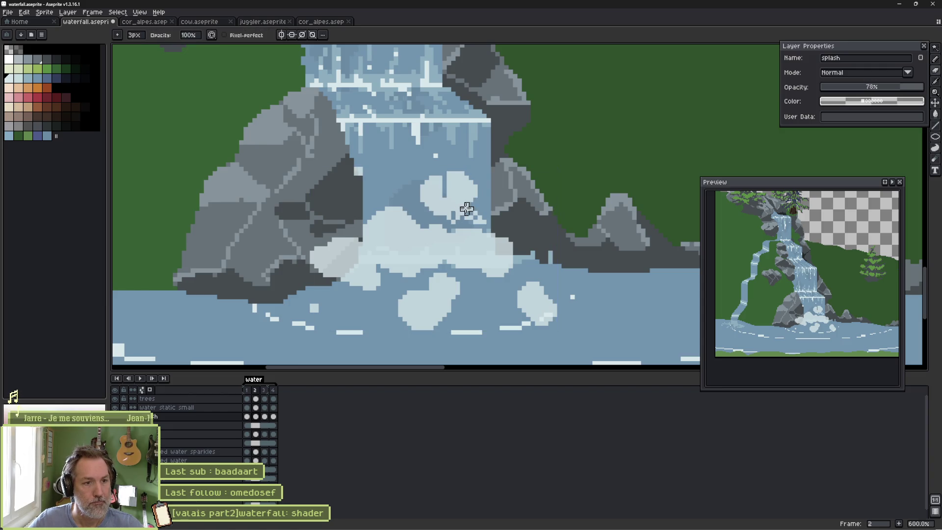
key("e")
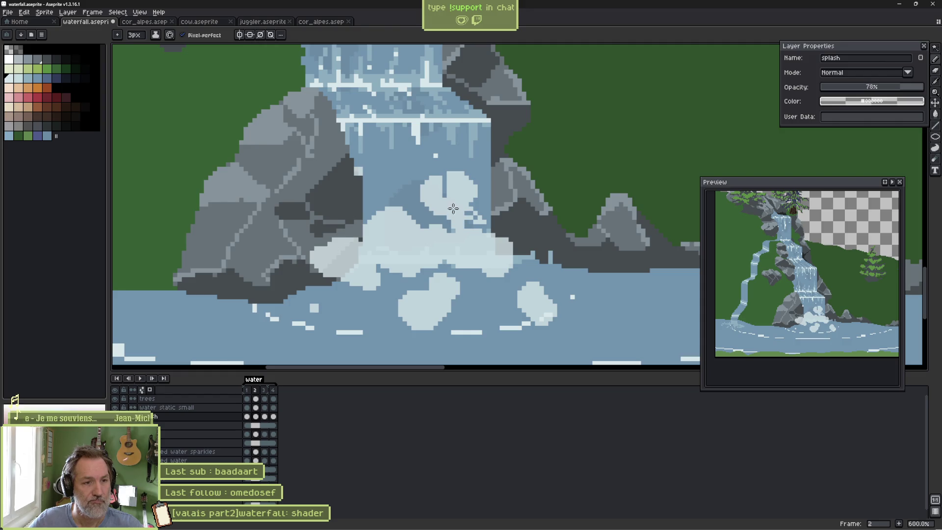
key("b")
key("e")
key("b")
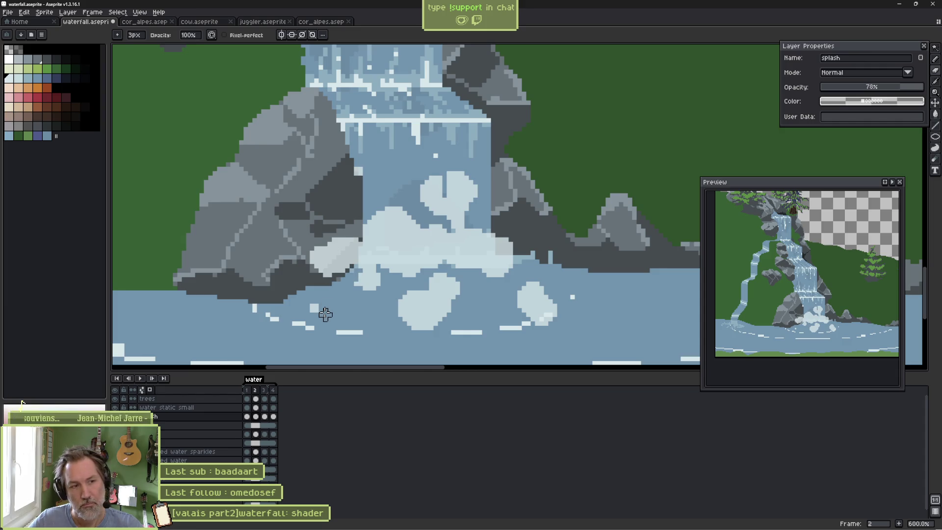
key("e")
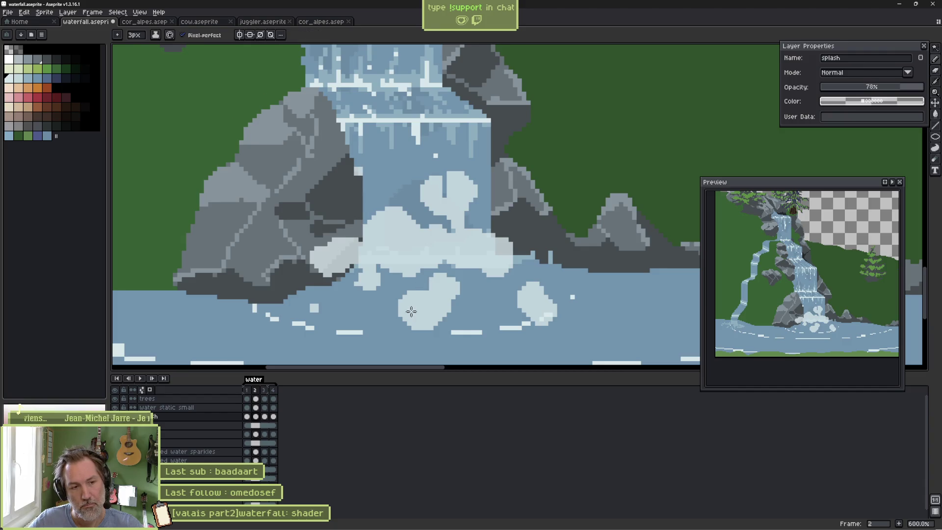
key("ctrl+z")
key("b")
Trim frame 2's foam into a teardrop and smaller blob, then preview the animation.
mouse_move(423, 288)
left_mouse_down()
mouse_move(422, 322)
mouse_move(414, 295)
mouse_move(395, 301)
left_mouse_up()
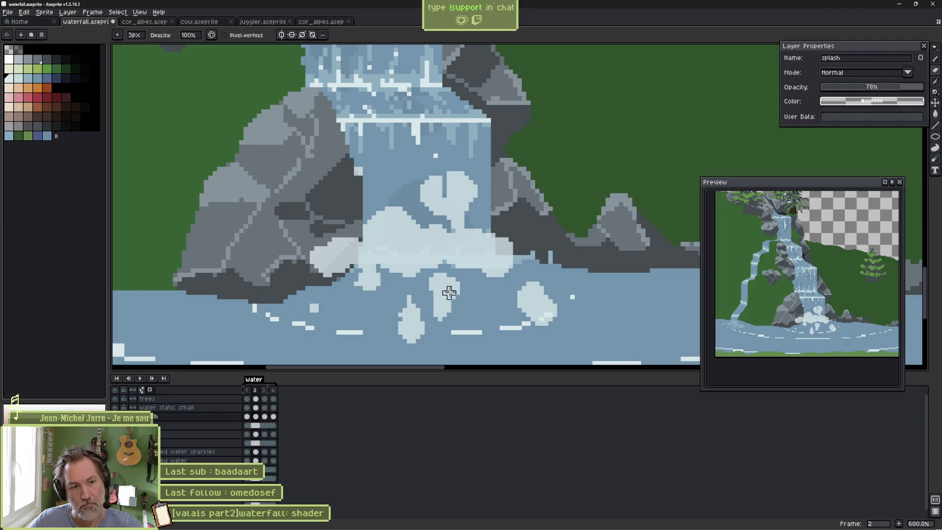
mouse_move(458, 277)
left_mouse_down()
mouse_move(459, 305)
mouse_move(608, 314)
left_mouse_up()
key("Return")
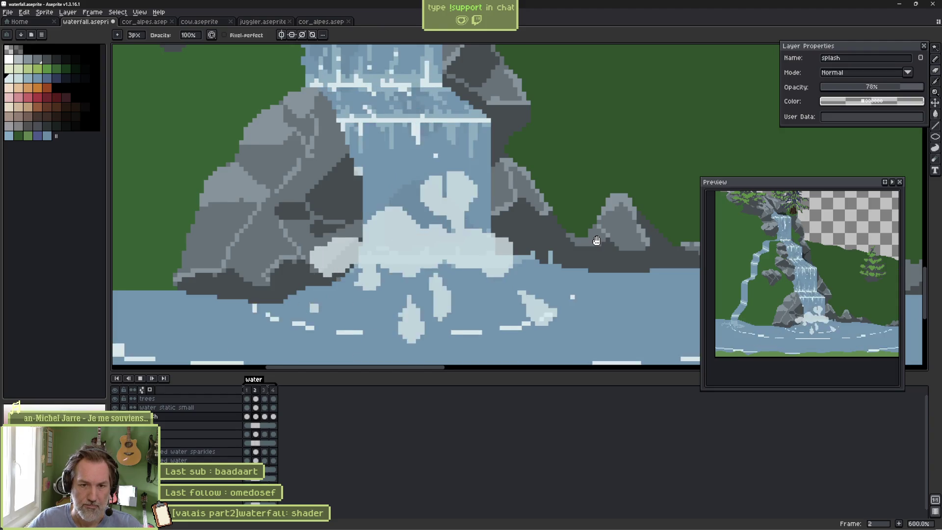
key("Return")
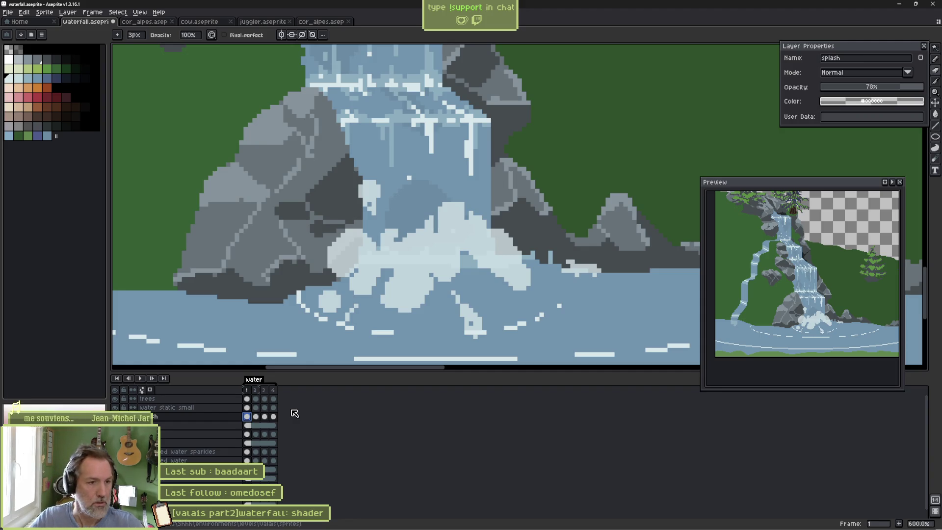
Extend frame 1's foam upward into the waterfall and erase some to reveal water.
key("b")
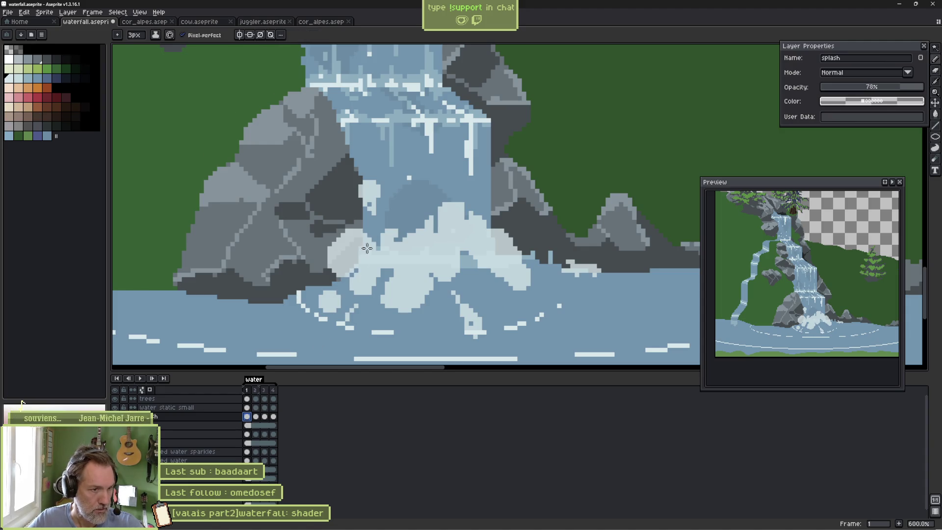
left_click_drag(378, 235, 422, 229)
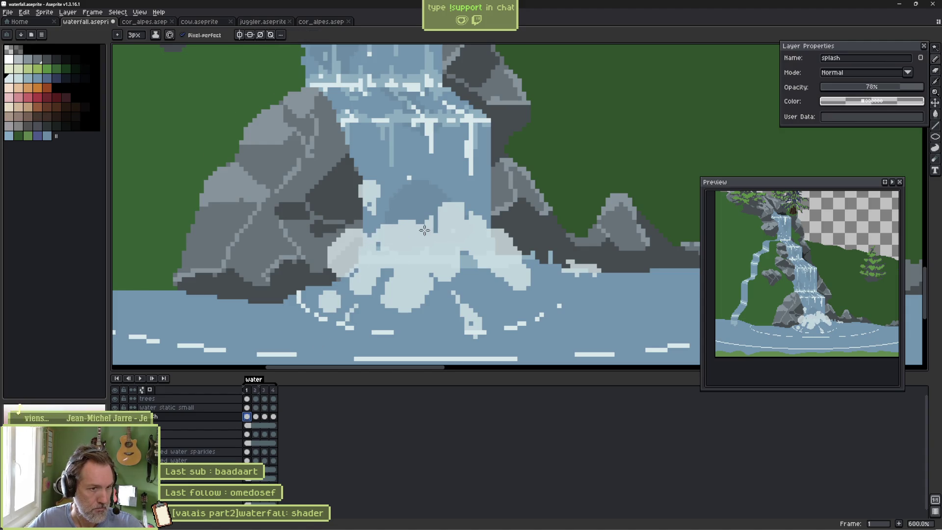
key("e")
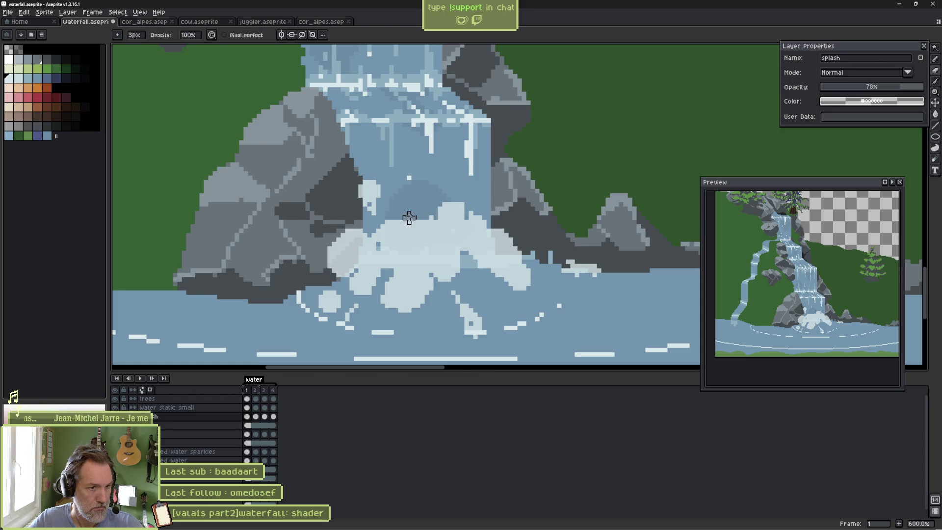
left_click_drag(431, 222, 475, 208)
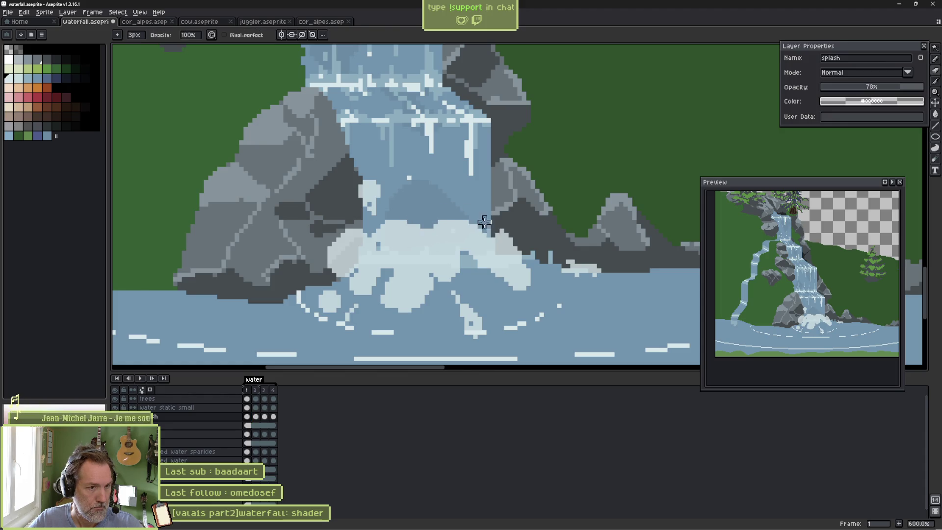
Erase foam at the waterfall's left edge and stray water pixels, then solo the splash layer.
key("b")
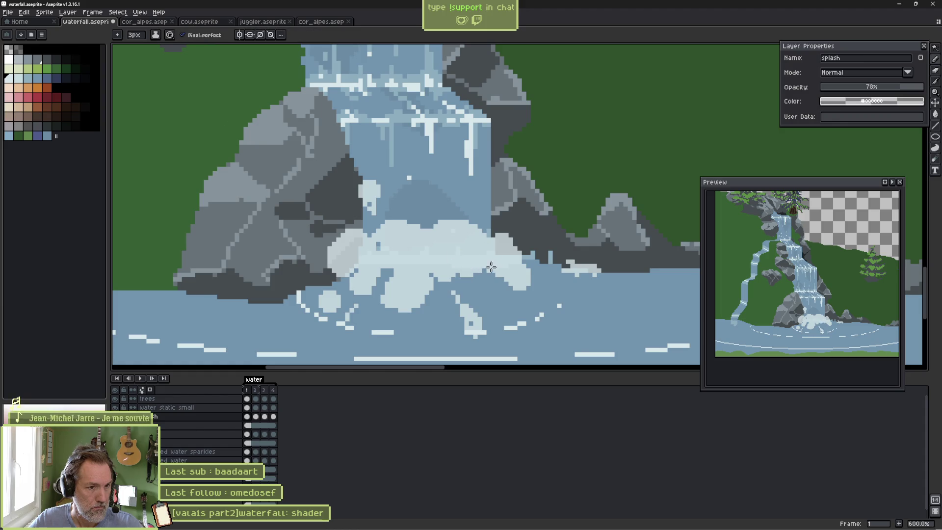
key("e")
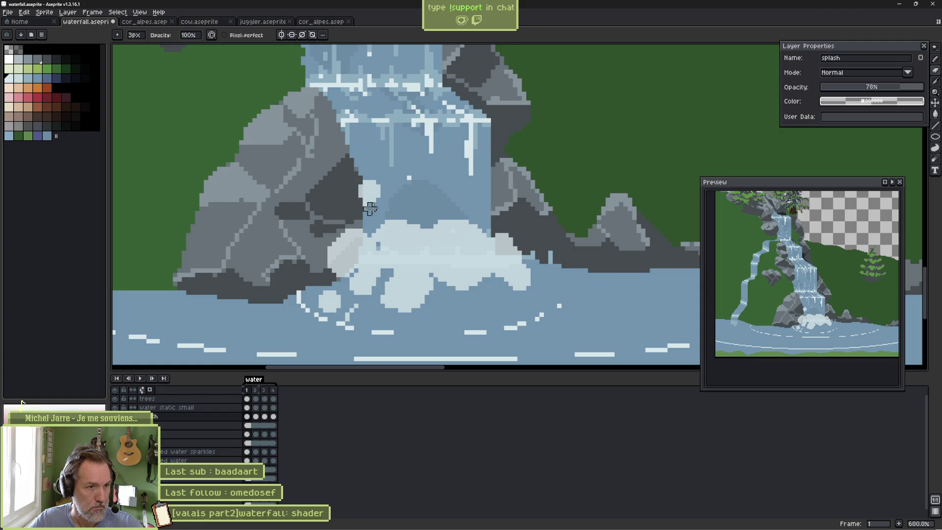
left_click_drag(369, 204, 401, 182)
left_click_drag(338, 293, 351, 293)
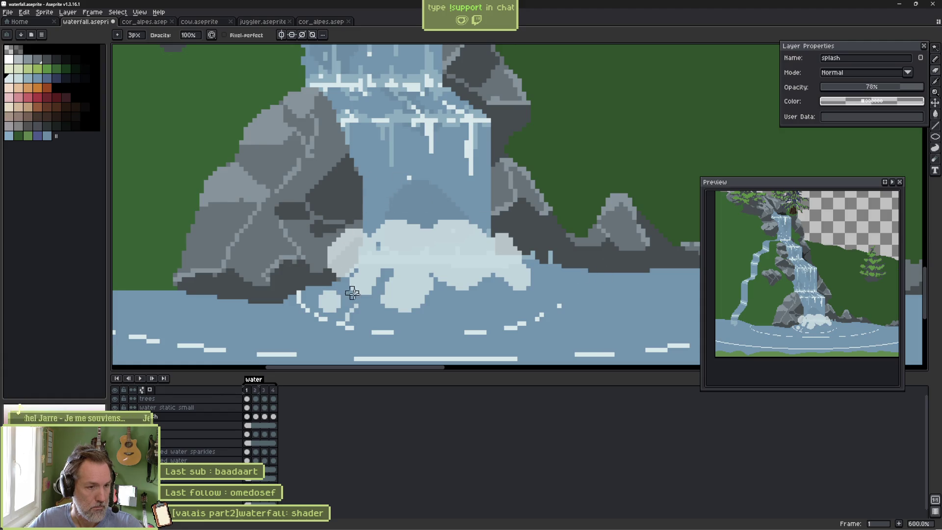
key("b")
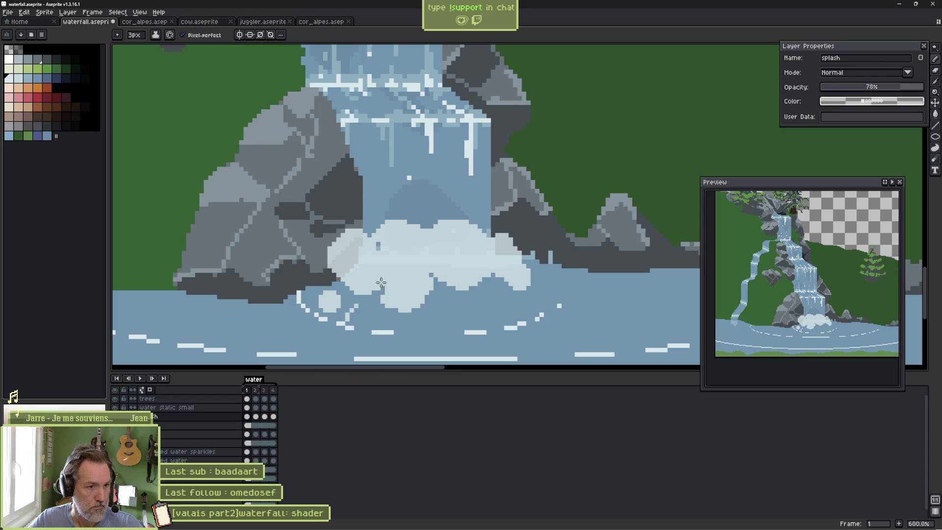
key("e")
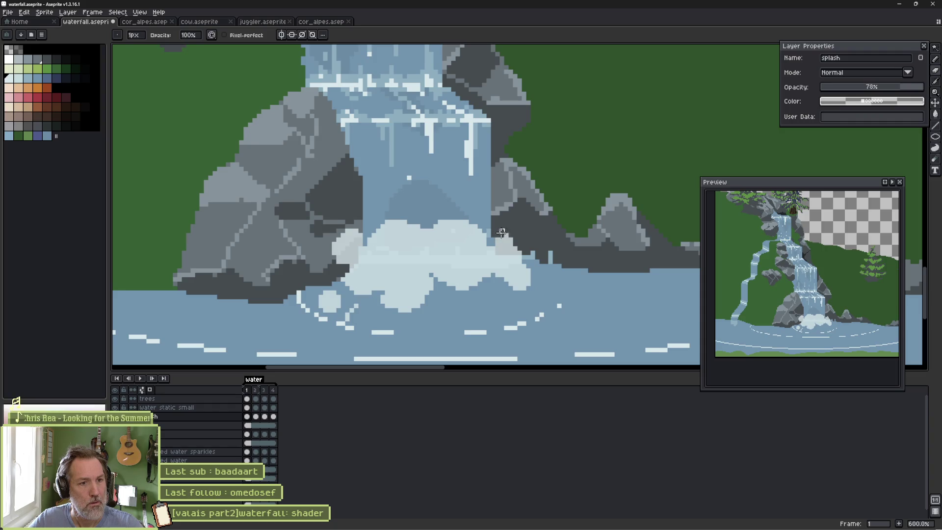
key("e")
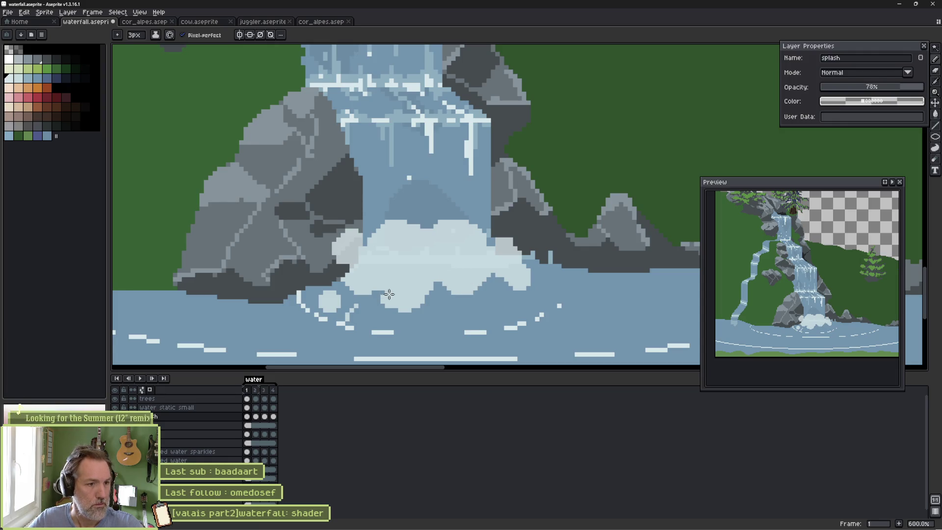
key("b")
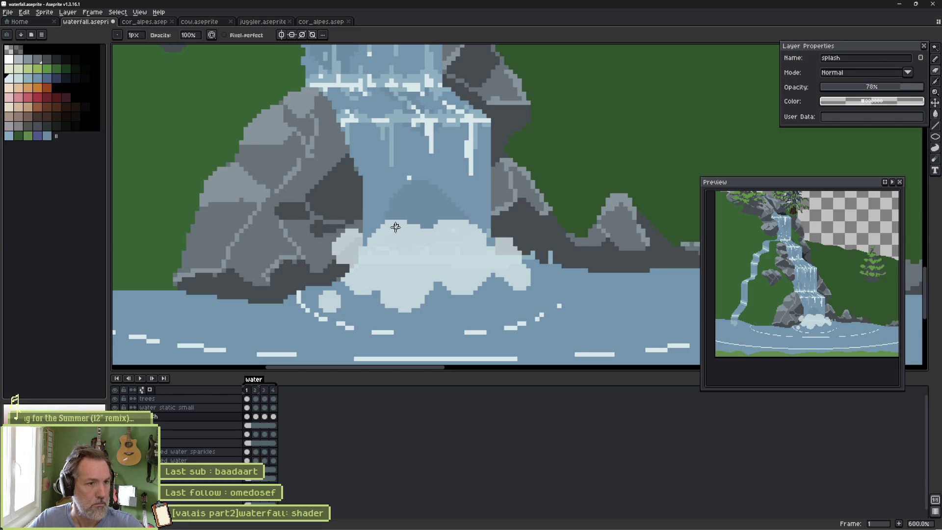
key("F3")
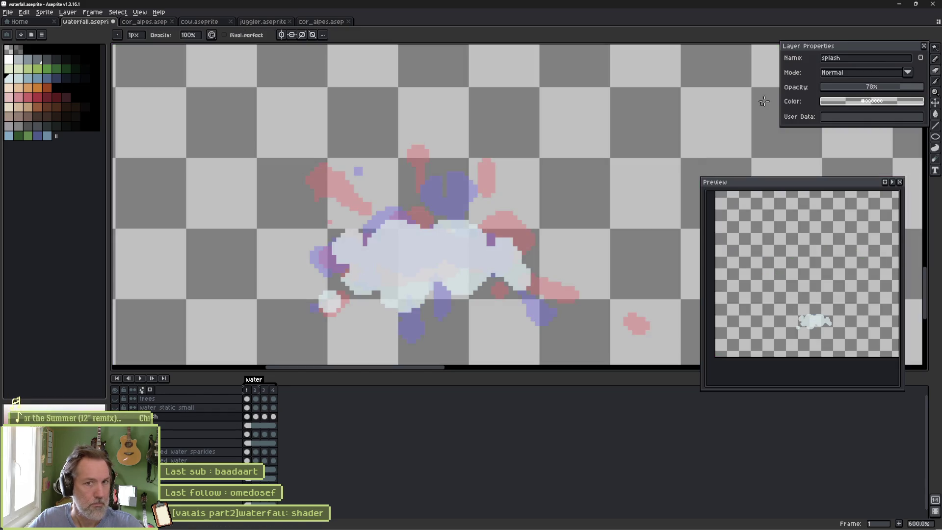
Restore the splash layer to full opacity, then outline and fill a new foam shape on frame 2 over the onion skin.
left_click_drag(898, 91, 916, 92)
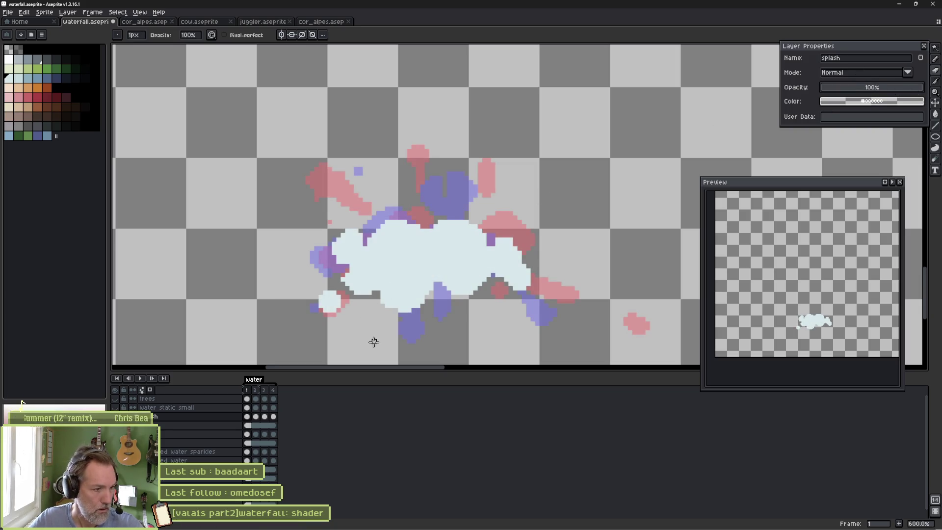
left_click_drag(256, 417, 283, 423)
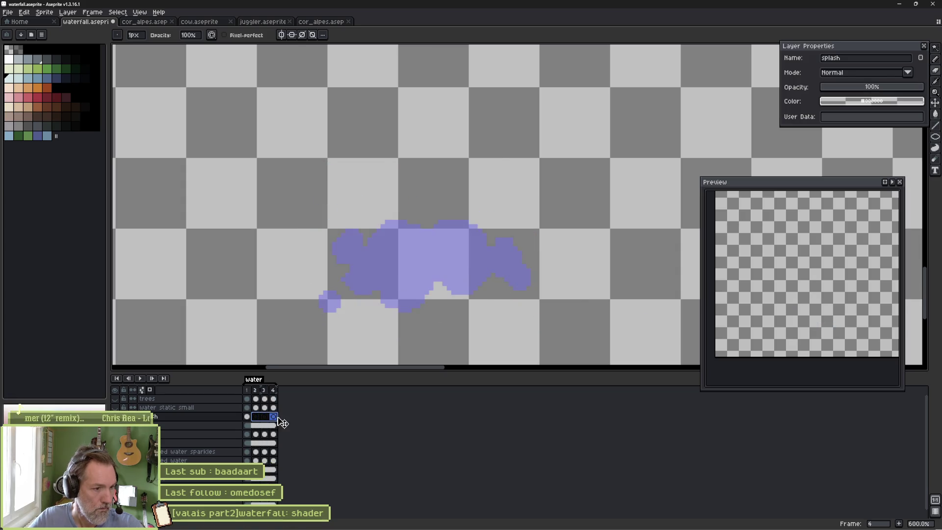
left_click(247, 417)
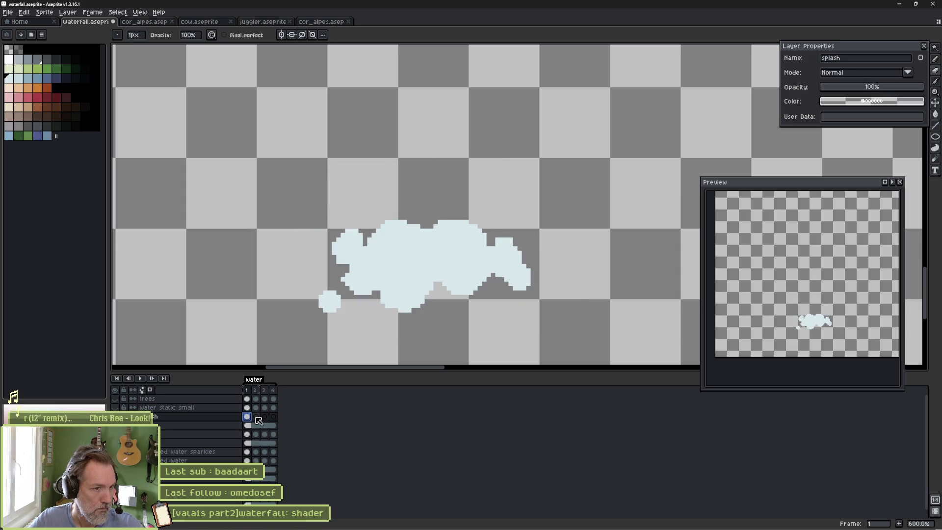
left_click(256, 417)
key("b")
scroll(386, 249, "up", 3)
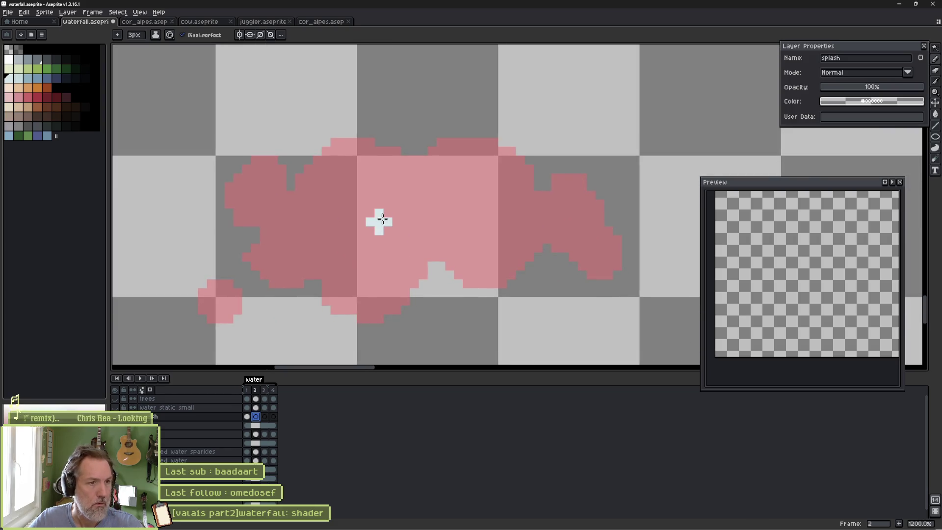
mouse_move(318, 181)
left_mouse_down()
mouse_move(375, 169)
mouse_move(408, 182)
mouse_move(414, 160)
mouse_move(438, 146)
mouse_move(481, 150)
mouse_move(507, 184)
mouse_move(579, 178)
mouse_move(607, 211)
mouse_move(590, 248)
mouse_move(551, 269)
mouse_move(520, 246)
mouse_move(444, 237)
mouse_move(409, 281)
mouse_move(353, 257)
mouse_move(275, 289)
mouse_move(269, 248)
mouse_move(244, 218)
mouse_move(289, 192)
left_mouse_up()
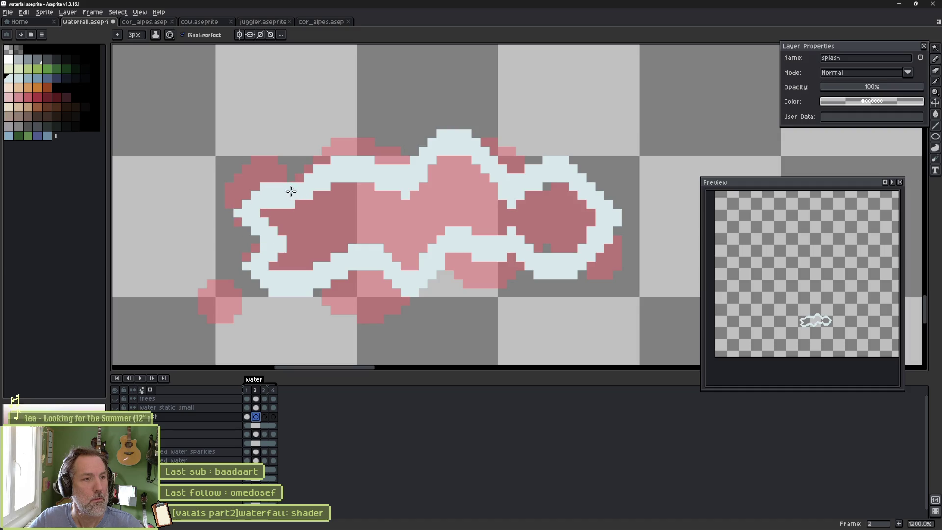
key("g")
left_click(428, 210)
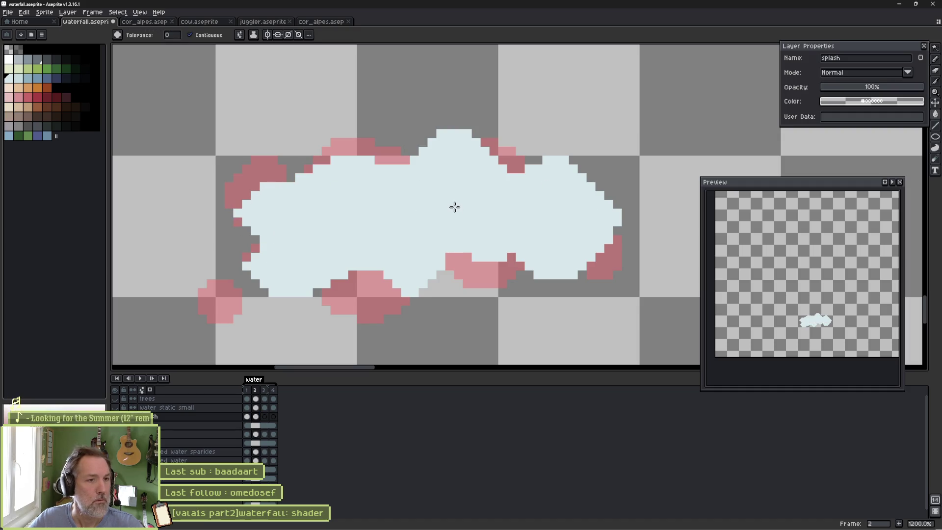
Paint splash frames 3 and 4 solid white, covering leftover purple, pink and blue pixels.
key("Right")
key("b")
mouse_move(433, 178)
left_mouse_down()
mouse_move(441, 157)
mouse_move(395, 147)
mouse_move(412, 186)
mouse_move(500, 185)
mouse_move(471, 173)
mouse_move(526, 160)
mouse_move(549, 203)
mouse_move(584, 208)
mouse_move(572, 261)
mouse_move(533, 278)
mouse_move(481, 250)
mouse_move(535, 272)
mouse_move(494, 273)
mouse_move(496, 239)
mouse_move(431, 254)
mouse_move(383, 281)
mouse_move(342, 266)
mouse_move(377, 257)
mouse_move(338, 246)
mouse_move(238, 240)
mouse_move(282, 216)
mouse_move(346, 144)
mouse_move(386, 201)
mouse_move(526, 200)
left_mouse_up()
key("Right")
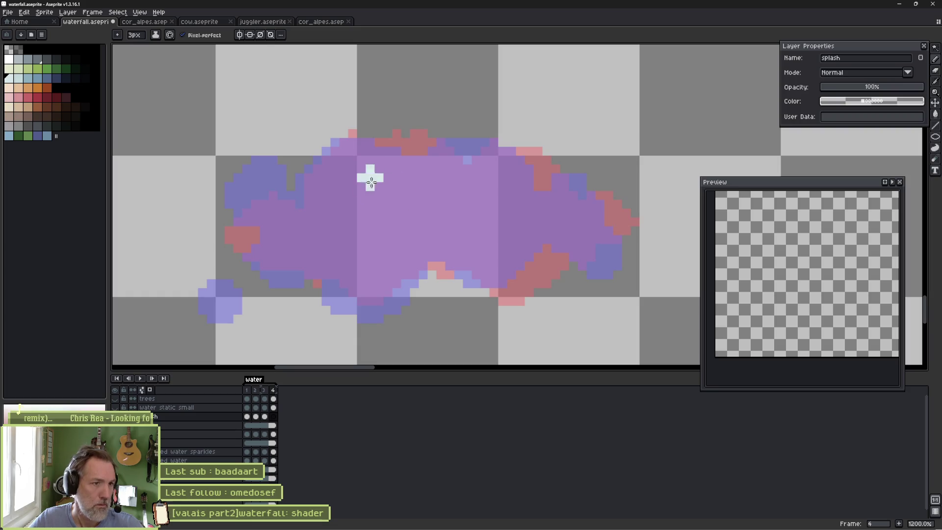
mouse_move(361, 147)
left_mouse_down()
mouse_move(296, 156)
mouse_move(338, 198)
mouse_move(395, 158)
mouse_move(419, 182)
mouse_move(451, 152)
mouse_move(515, 177)
mouse_move(552, 211)
mouse_move(578, 191)
mouse_move(581, 221)
mouse_move(570, 184)
mouse_move(628, 211)
mouse_move(597, 222)
mouse_move(567, 258)
left_mouse_up()
mouse_move(517, 239)
left_mouse_down()
mouse_move(493, 256)
mouse_move(552, 272)
mouse_move(479, 255)
mouse_move(402, 260)
mouse_move(459, 265)
mouse_move(416, 288)
left_mouse_up()
mouse_move(409, 253)
left_mouse_down()
mouse_move(377, 277)
mouse_move(351, 265)
left_mouse_up()
mouse_move(412, 282)
left_mouse_down()
mouse_move(398, 287)
mouse_move(402, 276)
mouse_move(378, 265)
mouse_move(293, 286)
mouse_move(311, 248)
mouse_move(301, 226)
mouse_move(286, 227)
mouse_move(334, 212)
left_mouse_up()
key("g")
left_click(428, 211)
key("b")
left_click_drag(324, 170, 310, 172)
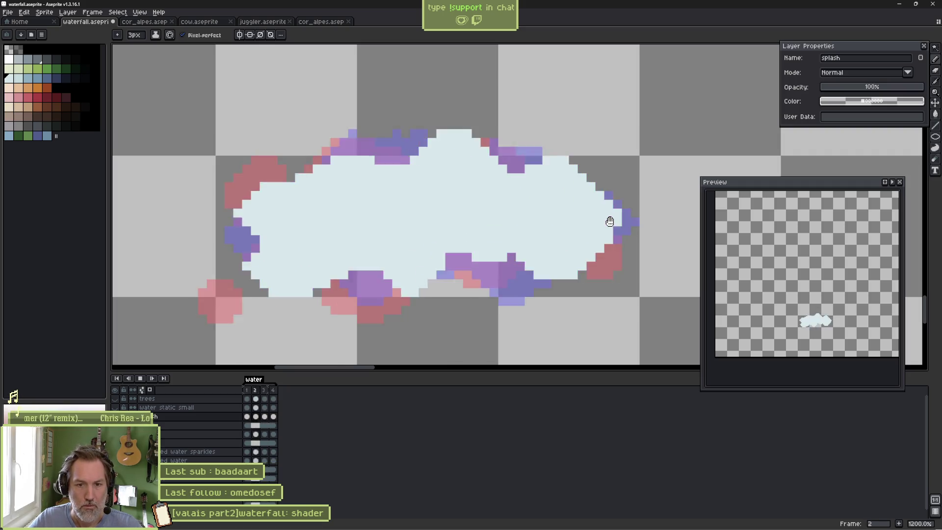
Show all layers again and play the splash animation over the full scene.
key("Return")
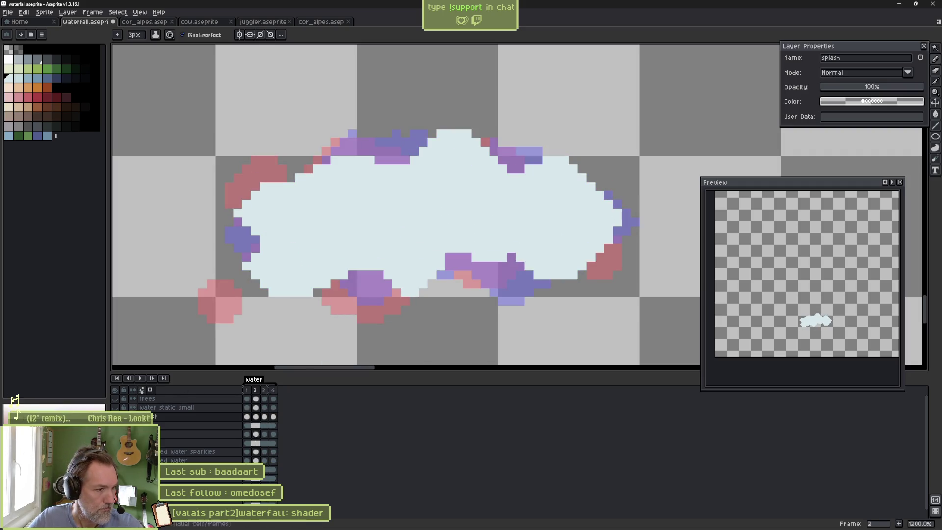
key("ctrl+shift+h")
key("Return")
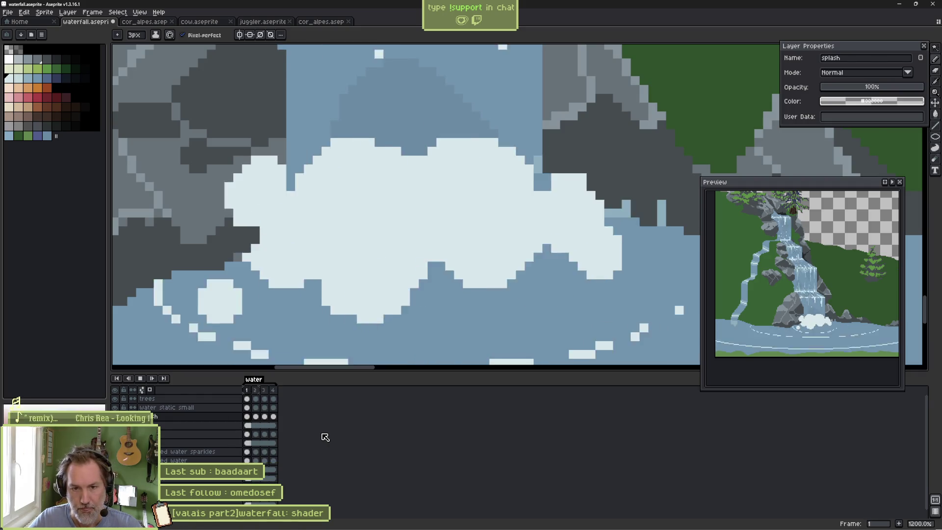
key("Return")
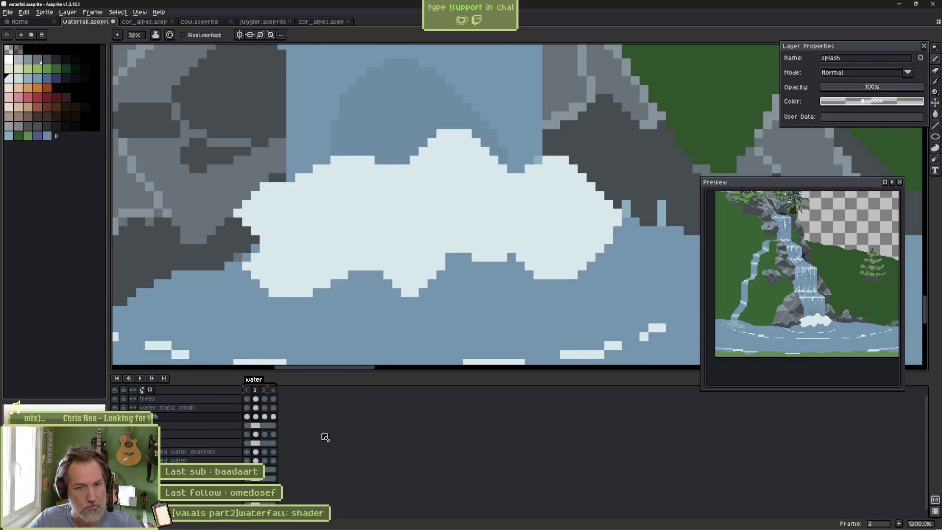
Erase the small stray foam blob below the splash on frame 1.
key("Left")
key("b")
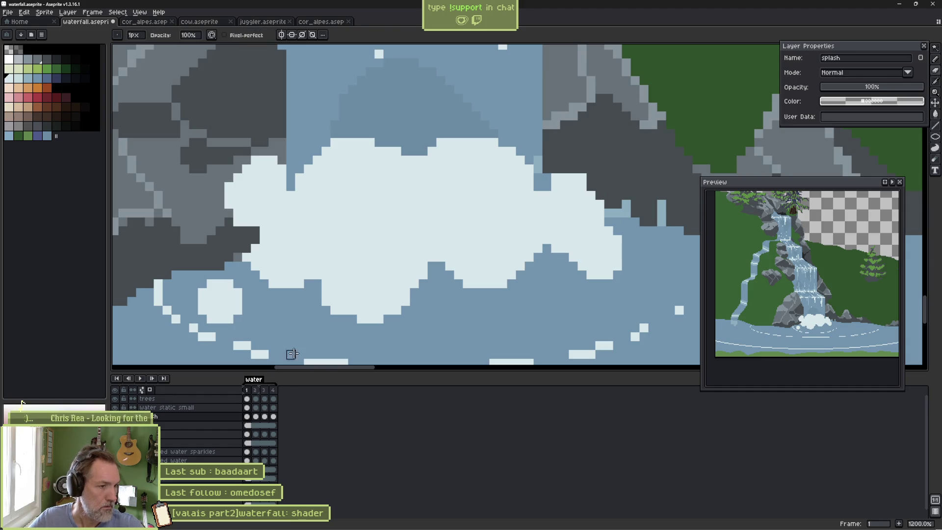
mouse_move(220, 285)
left_mouse_down()
mouse_move(242, 301)
mouse_move(203, 302)
left_mouse_up()
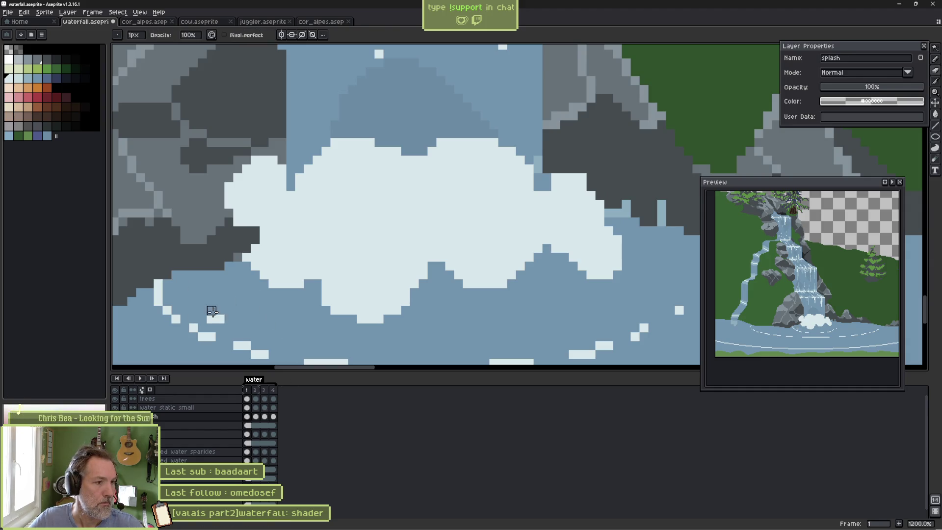
key("plus")
key("plus")
key("plus")
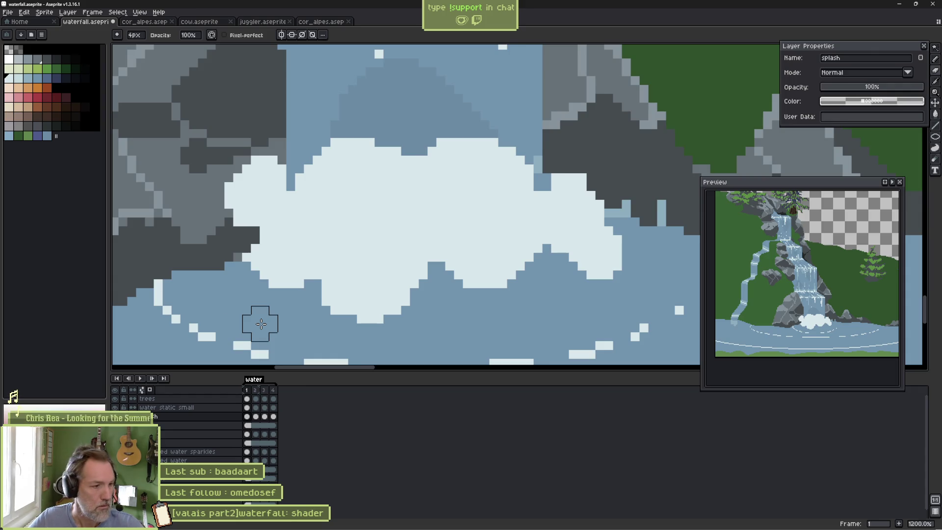
Play the splash alone, then with all layers visible, to review the loop.
key("F3")
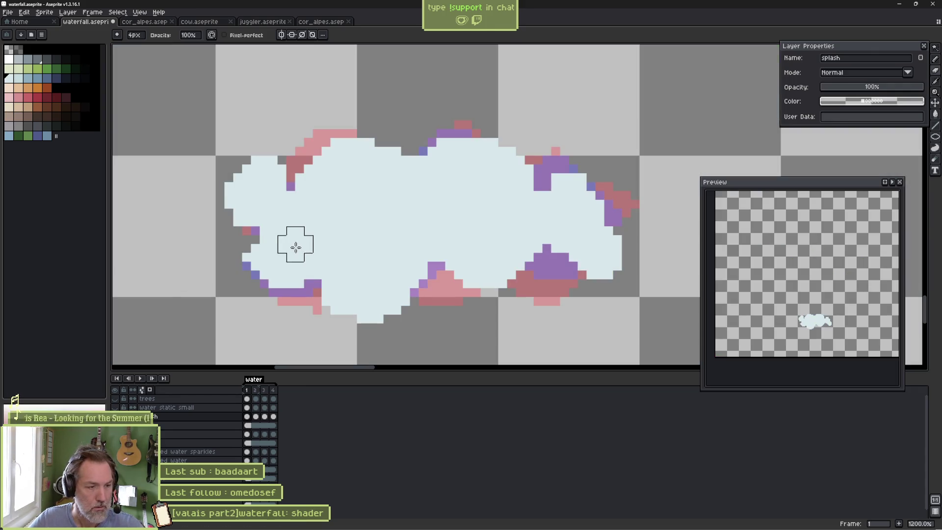
scroll(403, 207, "down", 3)
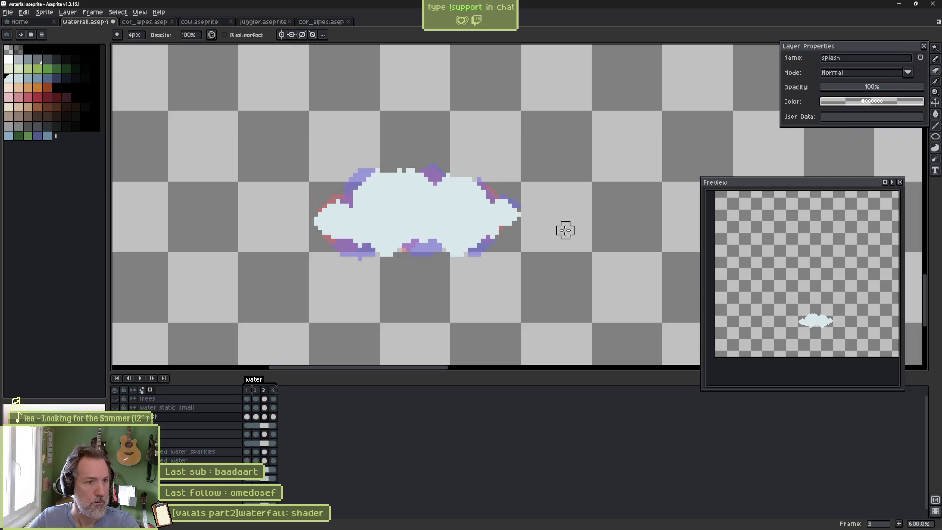
key("Return")
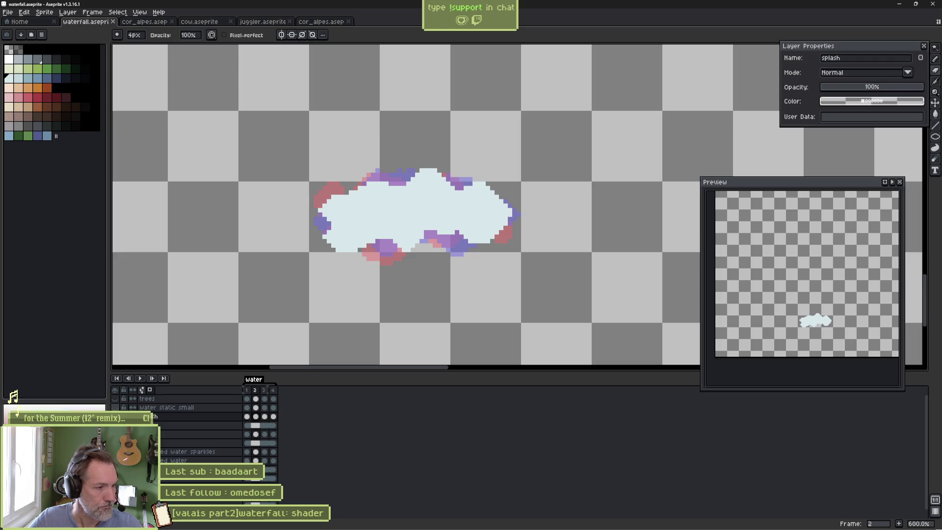
key("Return")
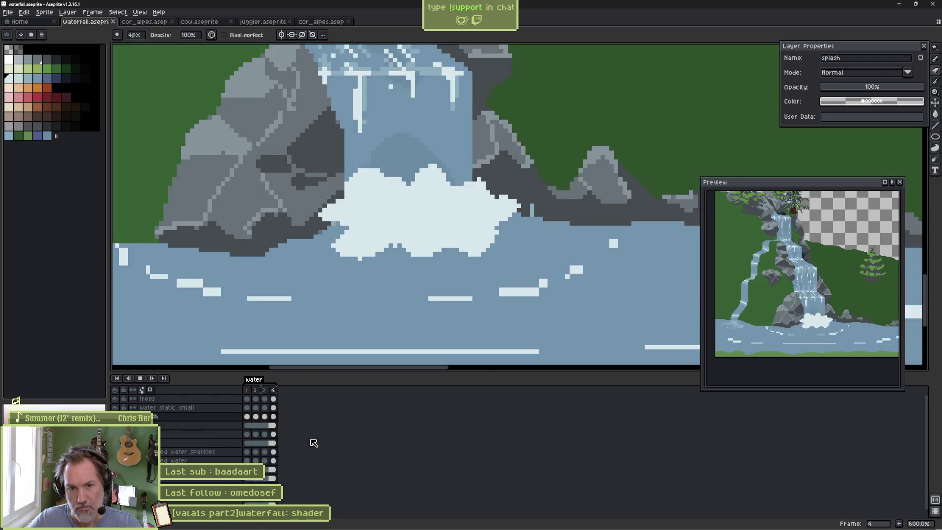
key("Return")
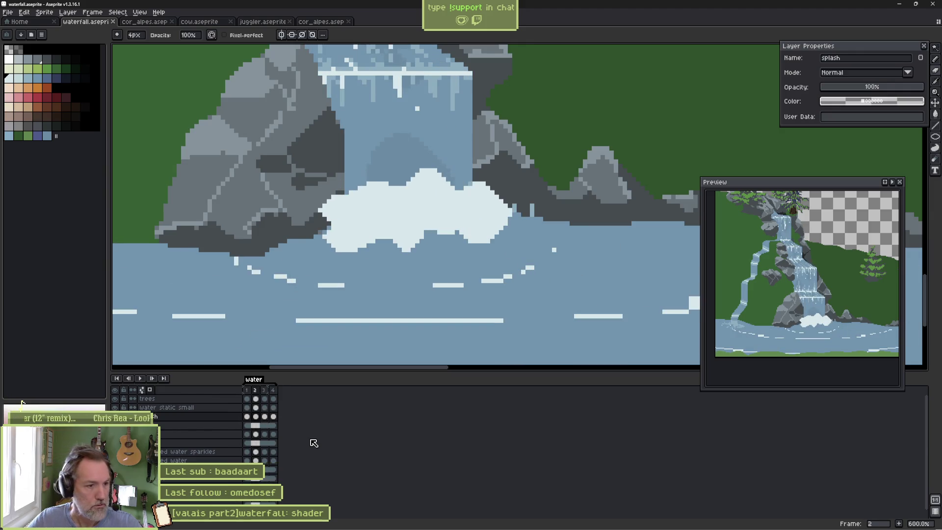
On frame 2, paint dark rock over the splash's left edge.
key("Left")
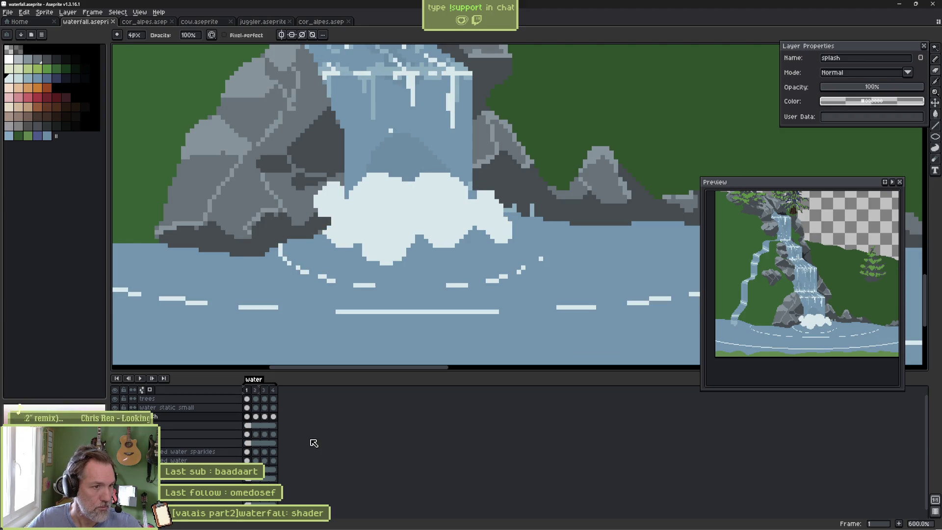
key("Right")
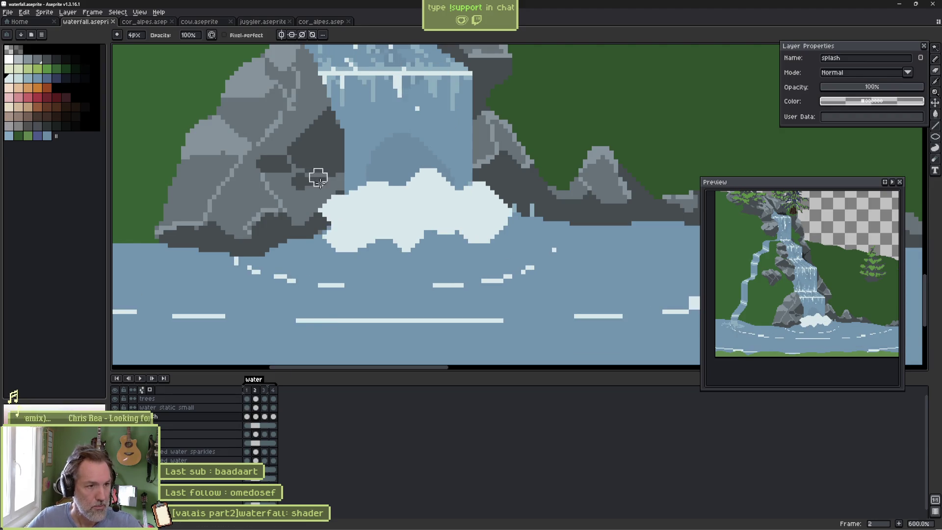
scroll(309, 176, "up", 3)
left_click_drag(347, 198, 339, 242)
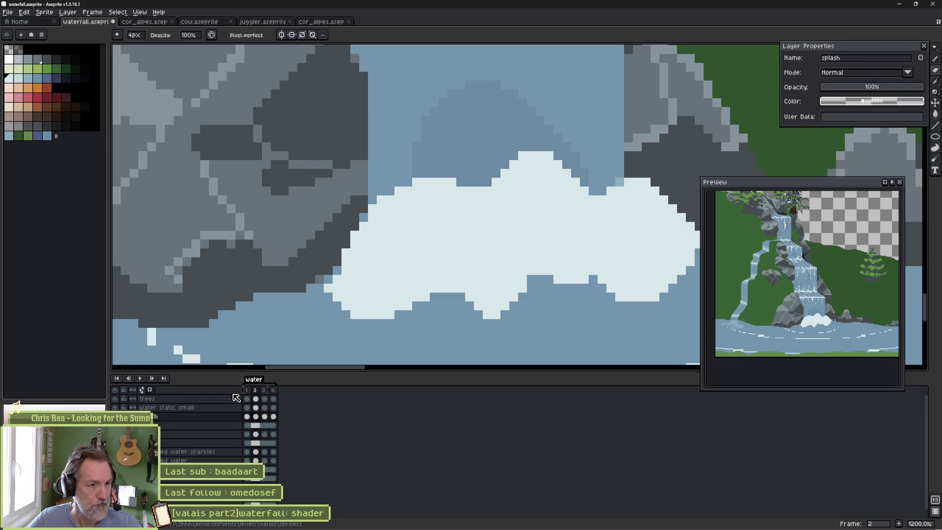
Lower the splash layer to 79% opacity and erase a stray splash pixel over the rock.
left_click_drag(883, 87, 904, 89)
scroll(363, 236, "up", 3)
key("minus")
key("minus")
key("minus")
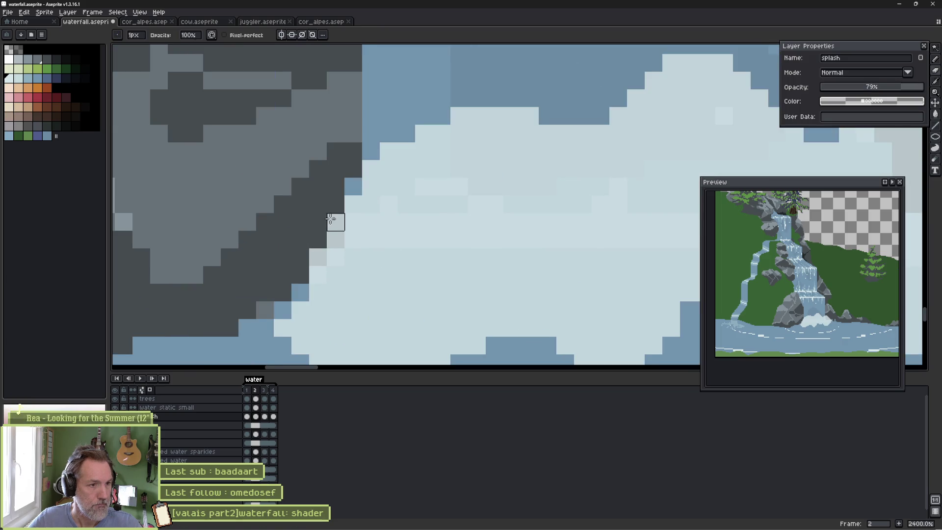
left_click(317, 255)
key("b")
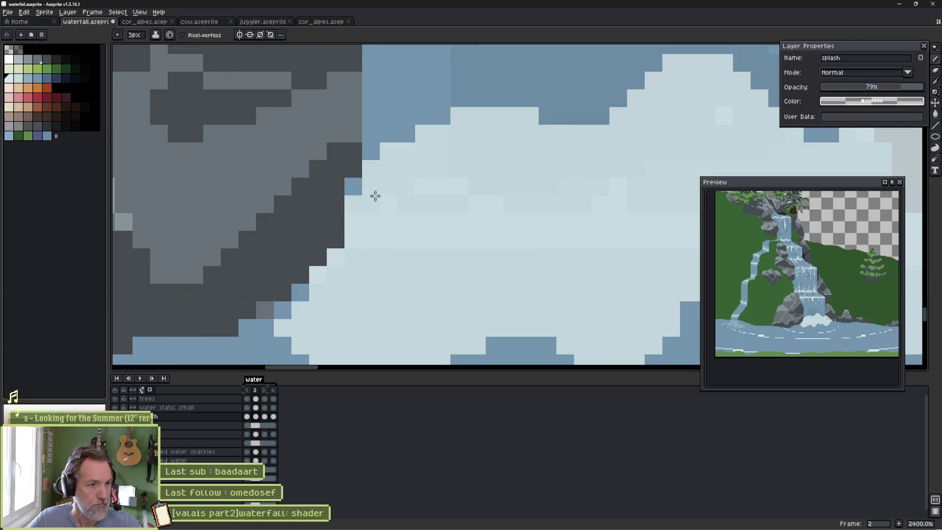
On frame 3, paint splash colour over the dark rock edge and fill a blue gap pixel.
key("Right")
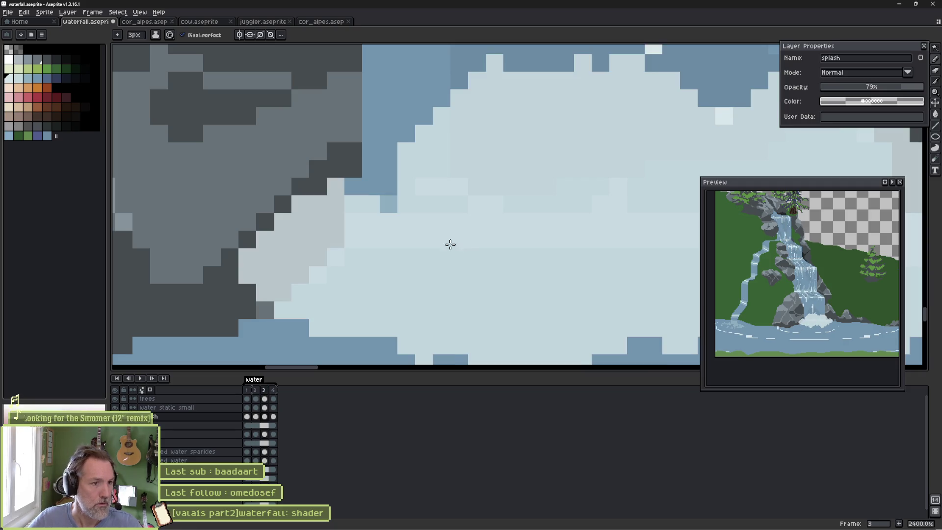
mouse_move(341, 196)
left_mouse_down()
mouse_move(290, 191)
mouse_move(267, 244)
left_mouse_up()
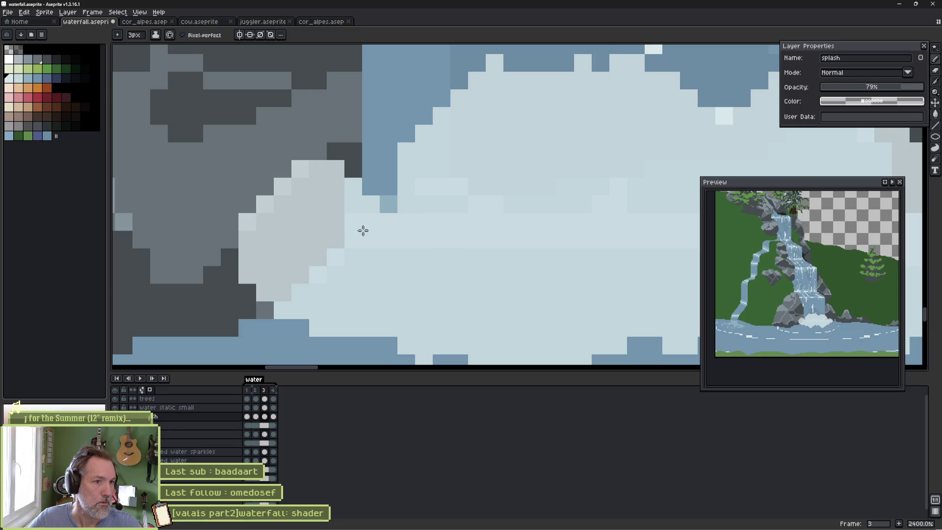
key("e")
key("b")
left_click(390, 200)
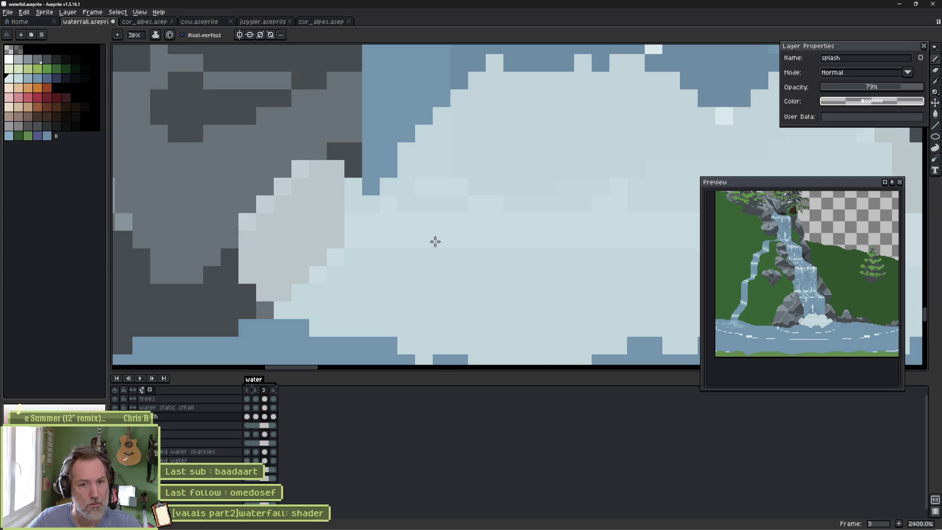
Compare frames 3 and 4, then paint light foam over frame 4's rock edge and erase overlapping foam.
key("period")
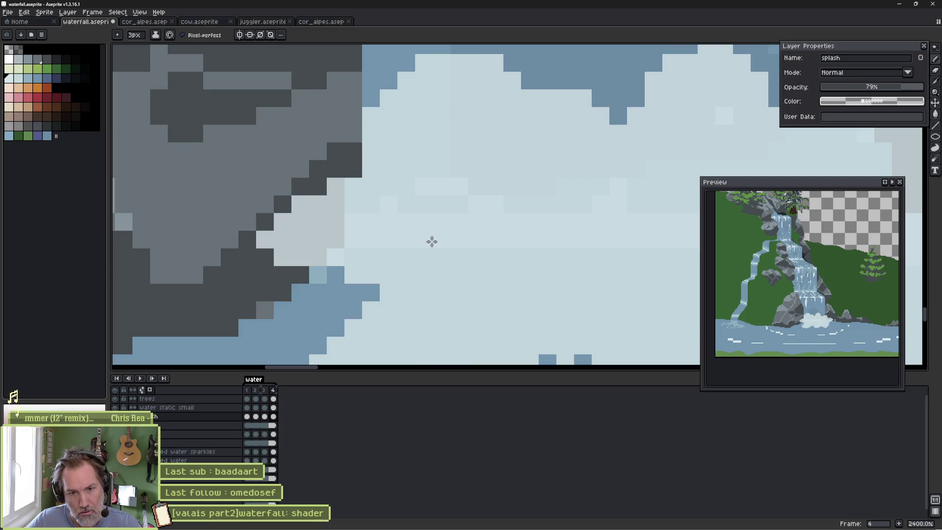
key("comma")
key("period")
key("comma")
key("period")
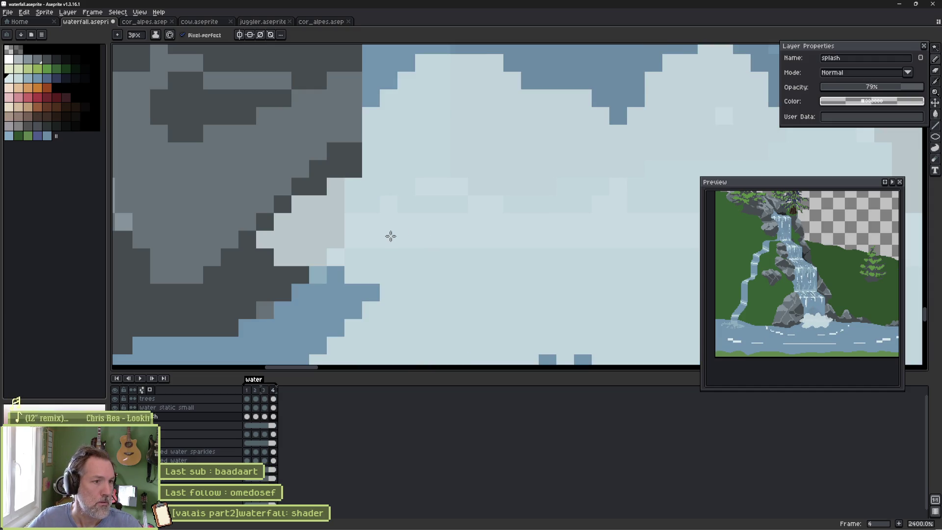
key("comma")
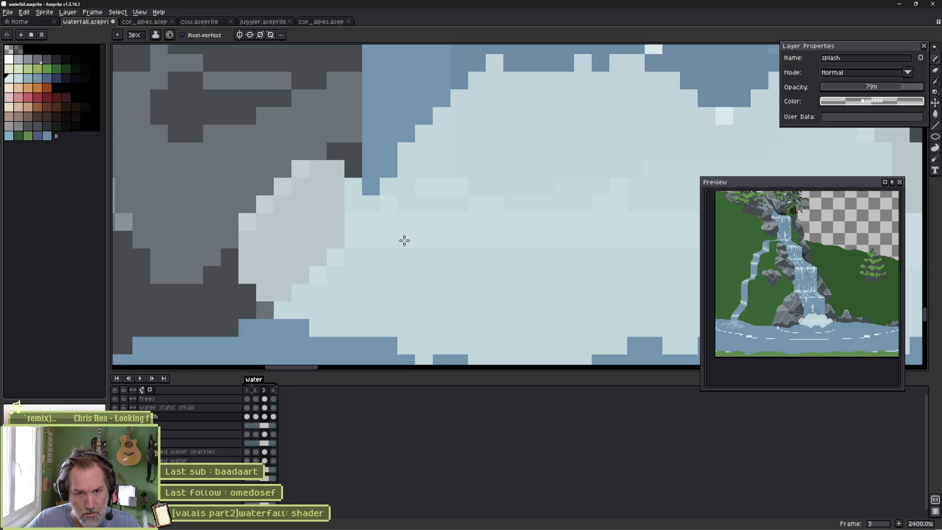
key("period")
mouse_move(263, 263)
left_mouse_down()
mouse_move(252, 273)
mouse_move(282, 324)
mouse_move(315, 273)
mouse_move(346, 284)
mouse_move(331, 296)
left_mouse_up()
key("e")
mouse_move(330, 176)
left_mouse_down()
mouse_move(332, 204)
mouse_move(315, 218)
mouse_move(273, 216)
left_mouse_up()
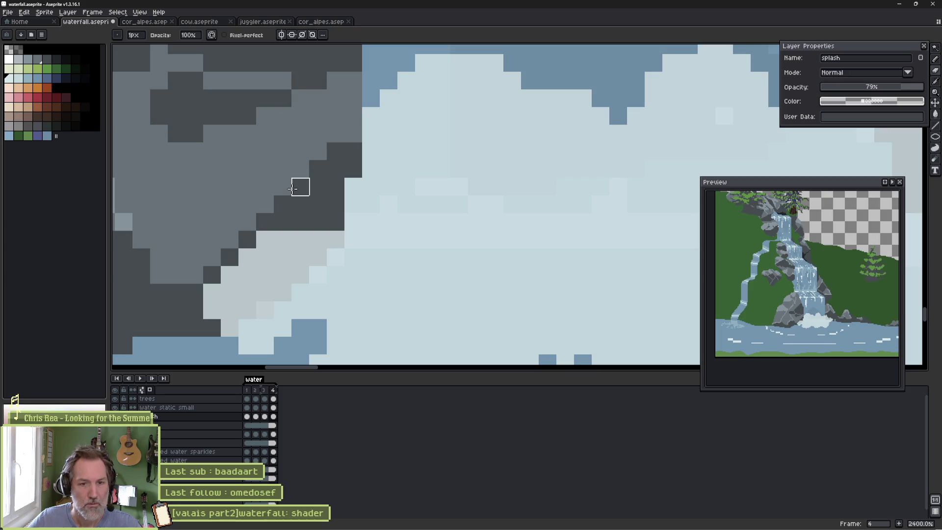
key("period")
Replay the animation, then reshape the splash's lower-left edge on frame 4.
key("Return")
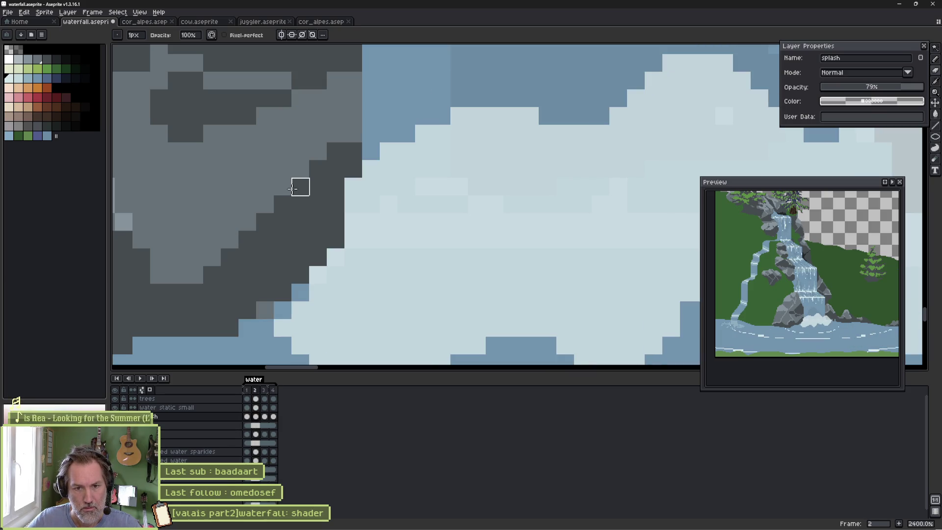
key("Return")
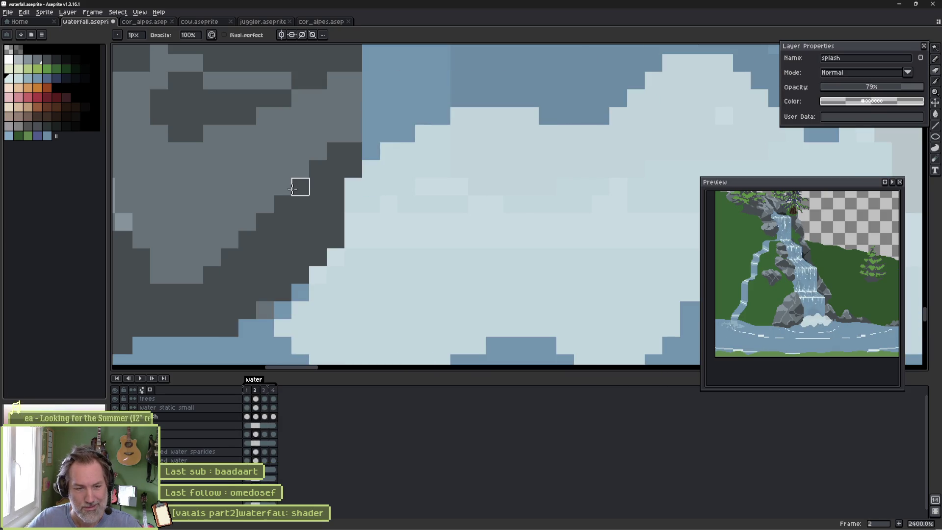
key("period")
key("comma")
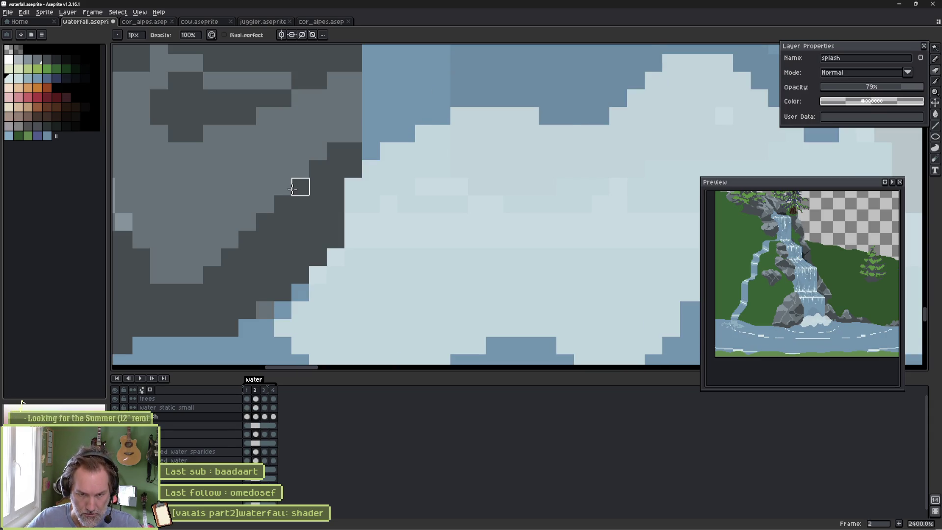
key("period")
key("period")
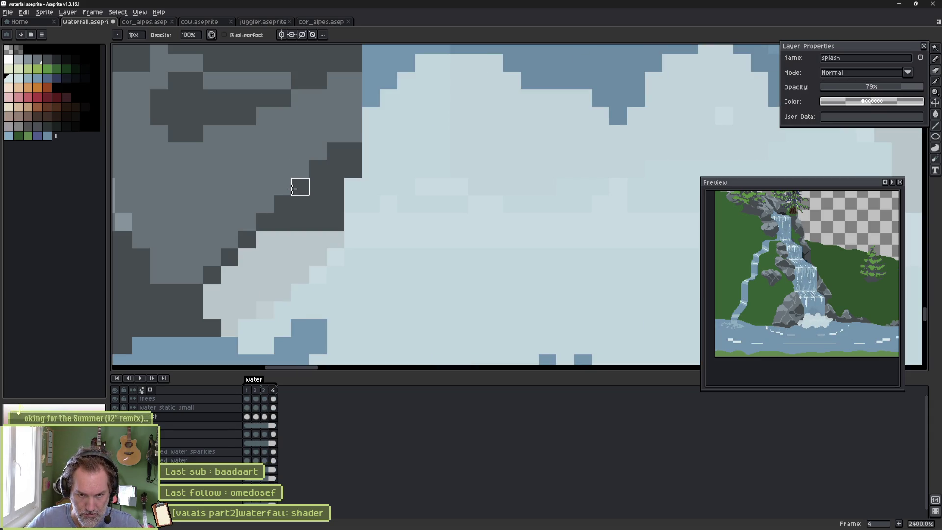
mouse_move(318, 192)
left_mouse_down()
mouse_move(333, 228)
mouse_move(305, 250)
mouse_move(252, 200)
mouse_move(261, 132)
left_mouse_up()
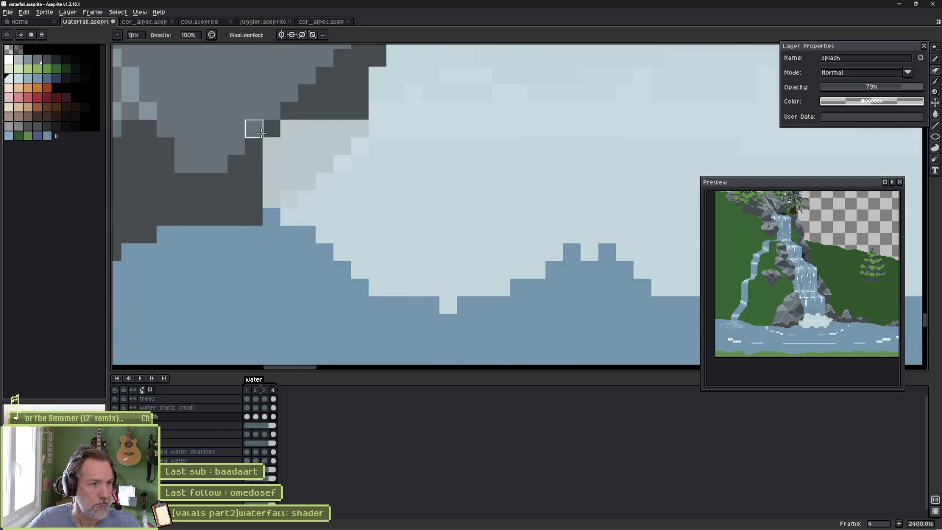
Paint grey over the light pixels sitting on the rock.
key("Return")
key("Return")
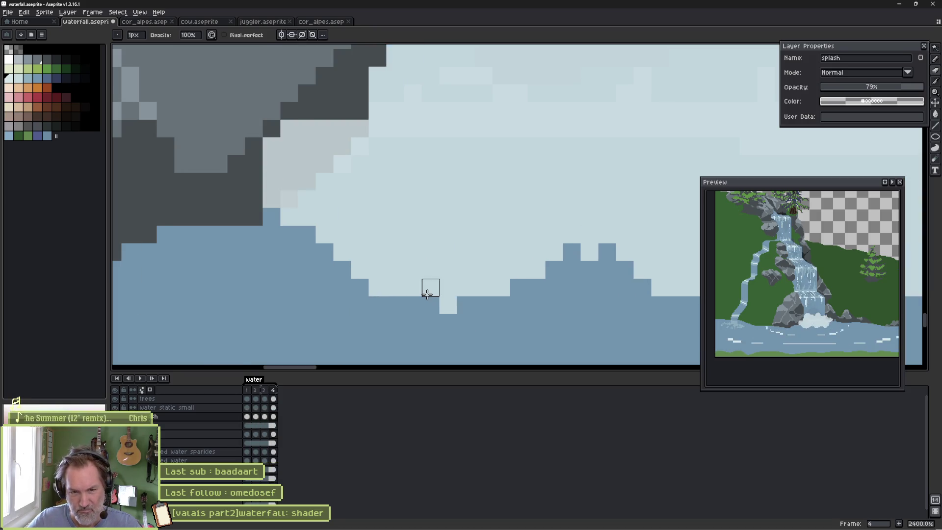
scroll(436, 265, "up", 3)
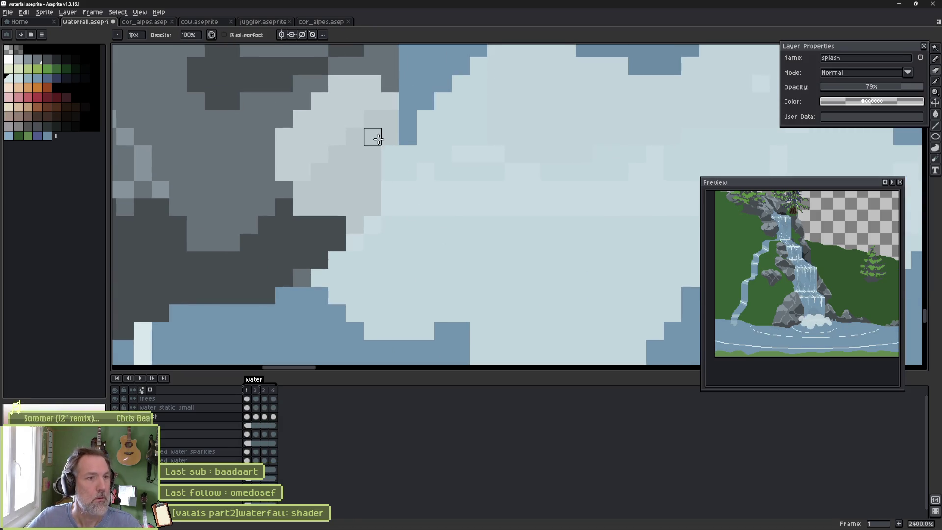
key("e")
key("b")
mouse_move(381, 98)
left_mouse_down()
mouse_move(370, 83)
mouse_move(304, 122)
mouse_move(306, 225)
left_mouse_up()
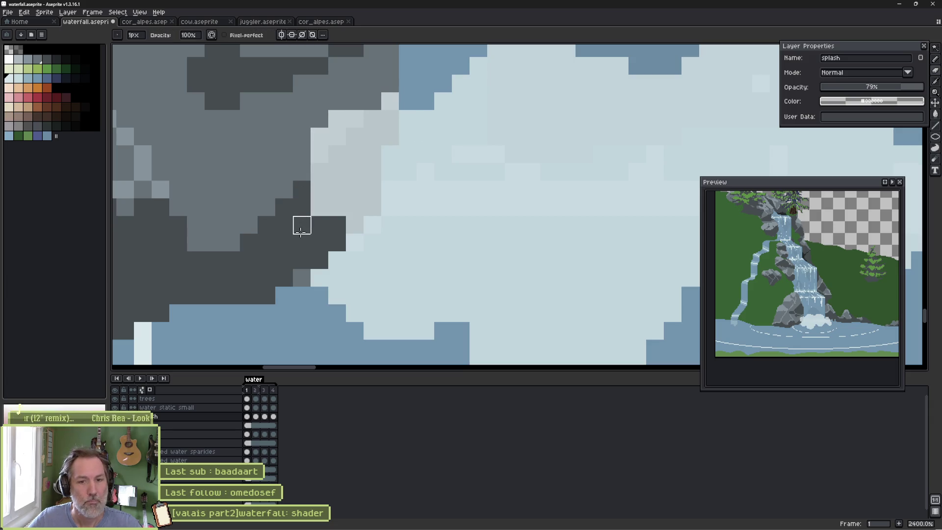
Erase stray pixels along the rock edge on frame 2 and replay the animation to check.
key("Return")
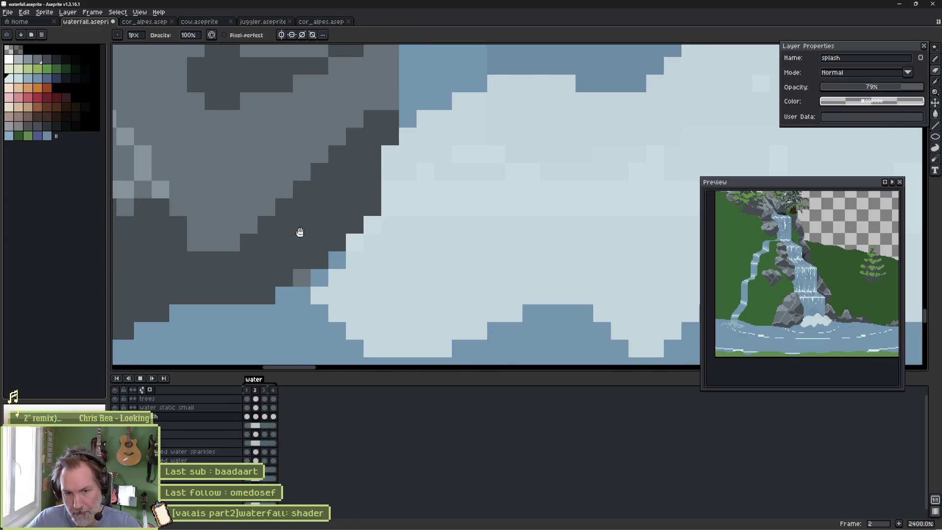
key("Return")
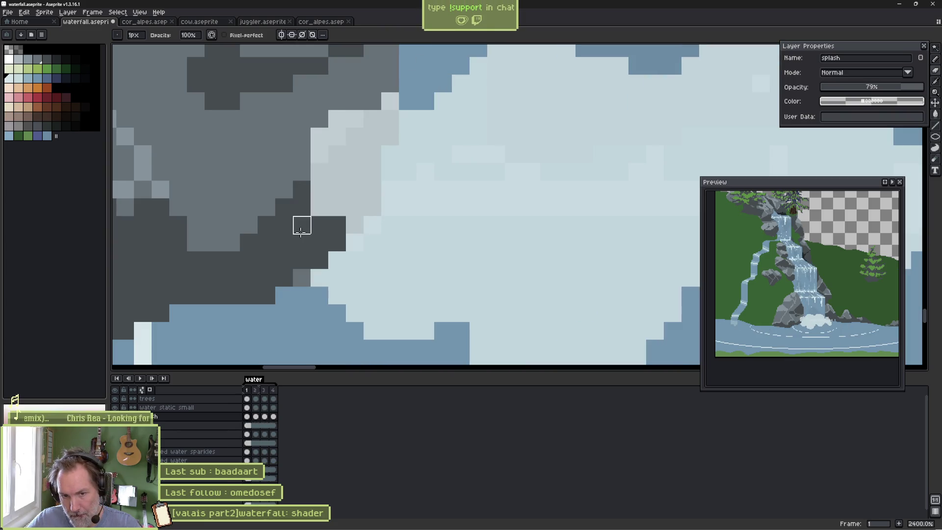
key("Right")
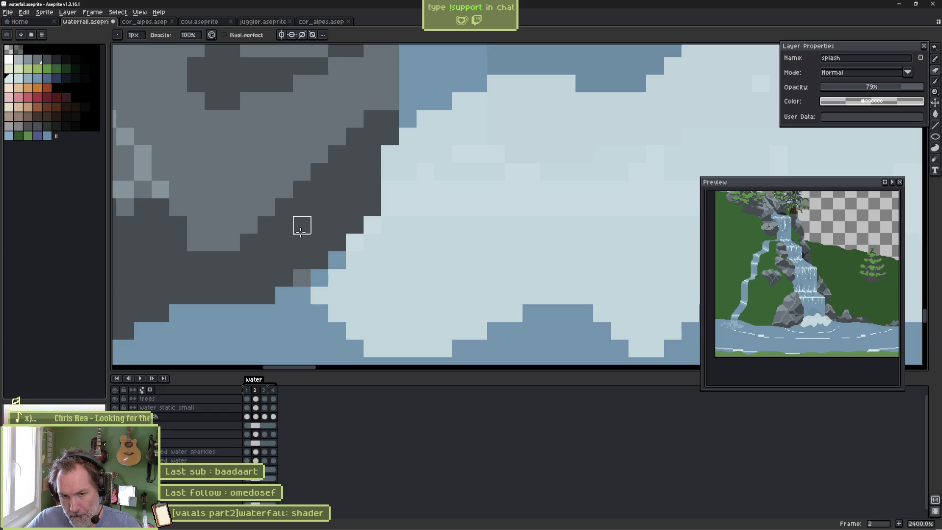
key("e")
left_click_drag(343, 241, 320, 259)
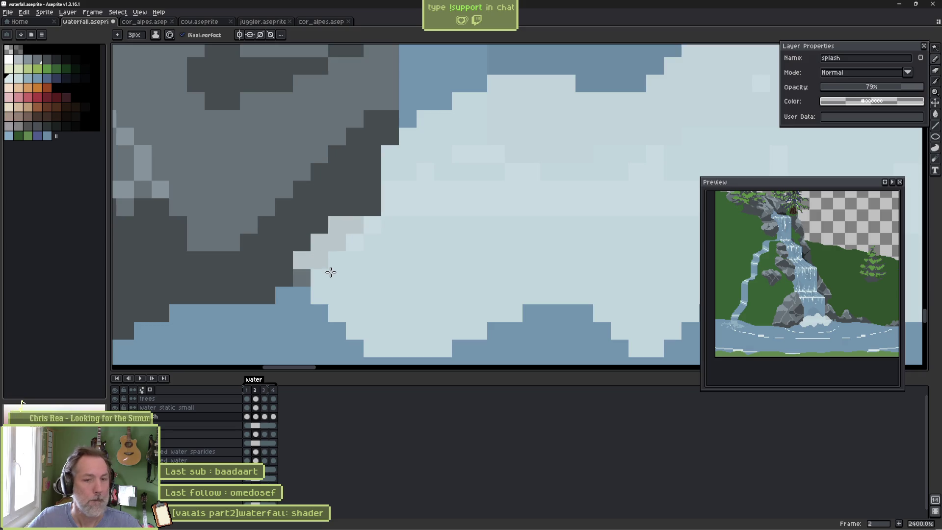
key("Return")
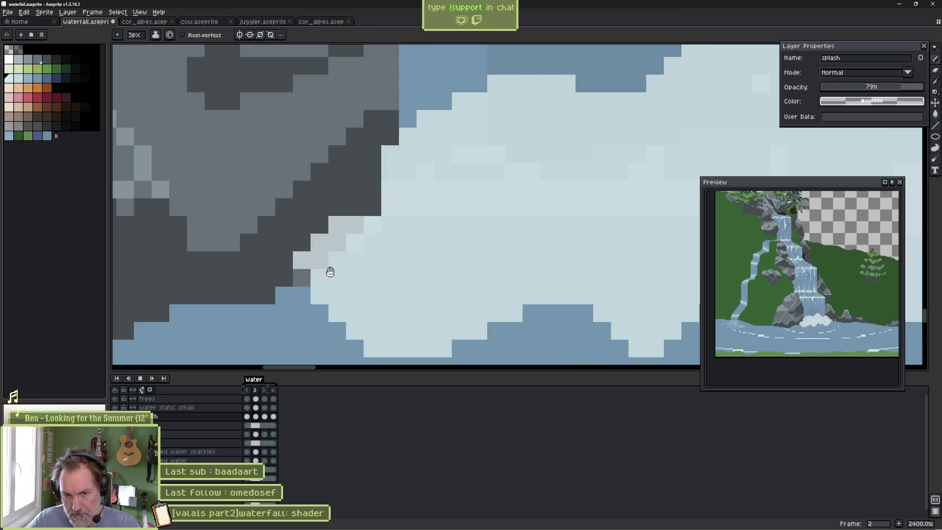
key("Return")
left_click_drag(610, 181, 391, 311)
Play the animation and flip between frames 1, 2 and 4 to compare the splash.
key("Return")
key("Return")
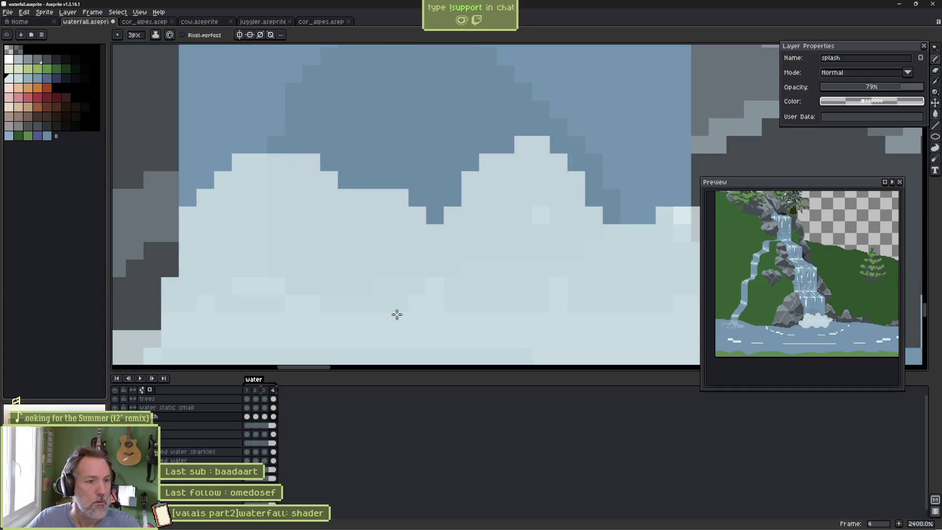
key("Left")
key("Left")
key("Left")
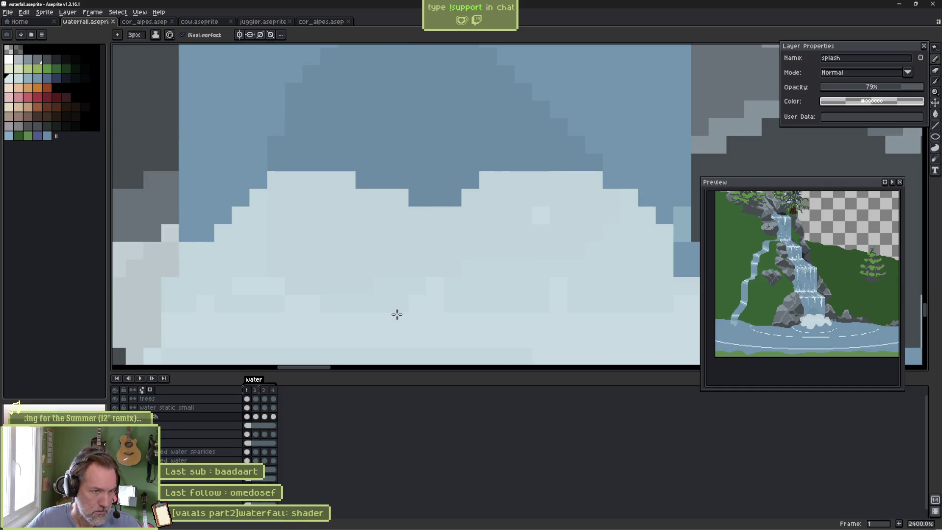
key("Right")
key("Right")
key("Right")
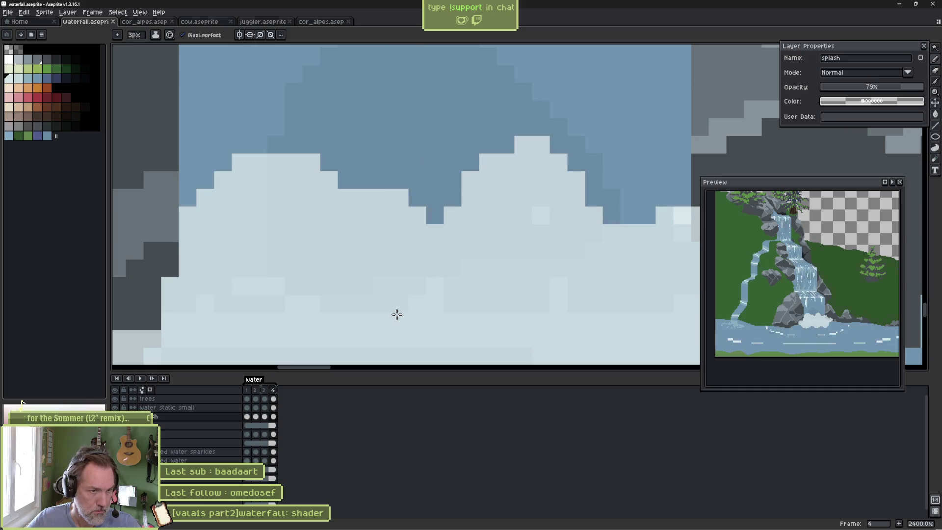
key("Left")
key("Right")
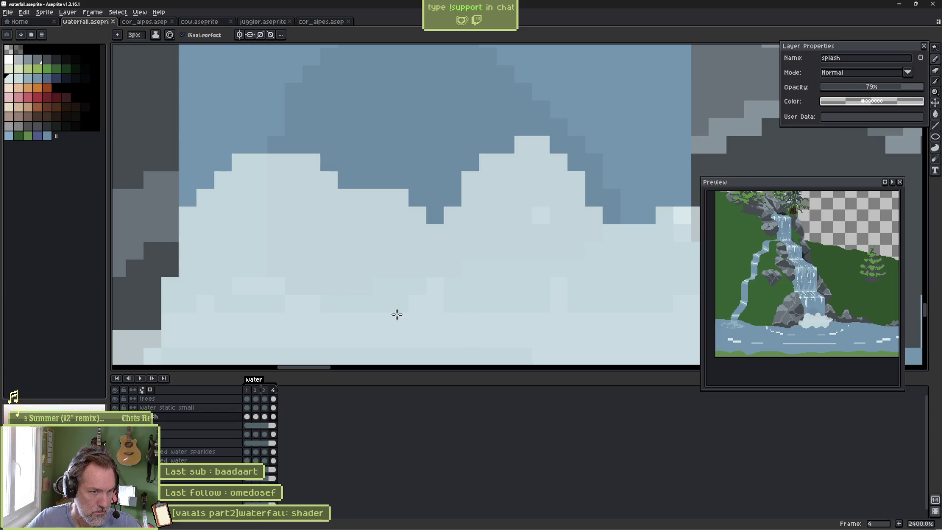
key("Left")
key("Left")
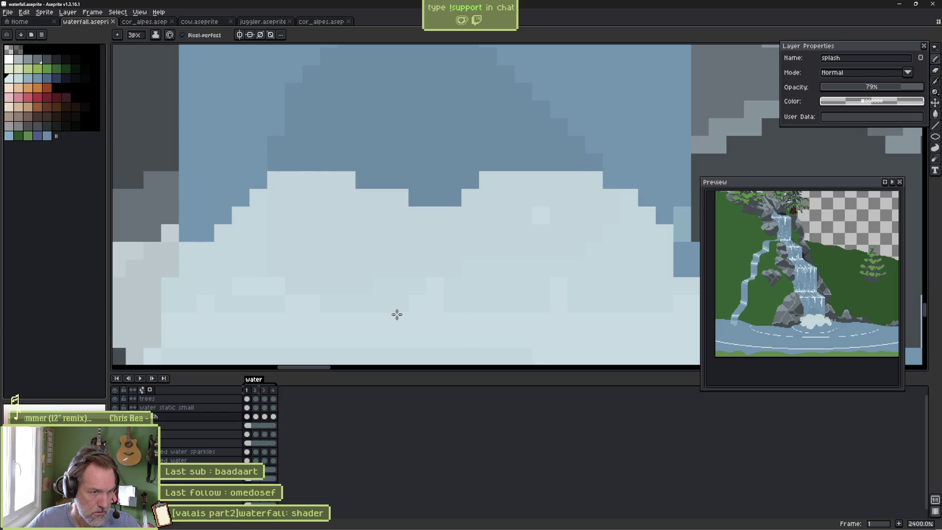
key("Left")
key("Right")
key("Right")
key("Right")
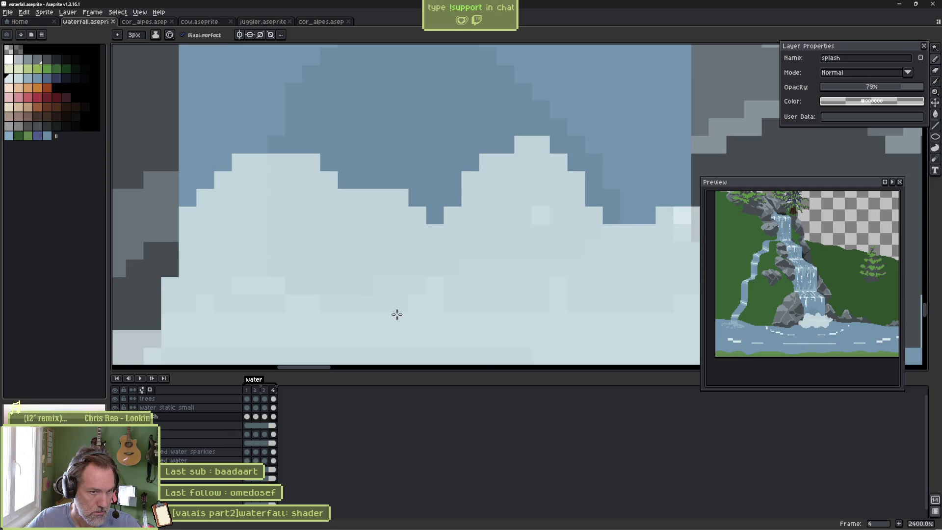
mouse_move(665, 210)
left_mouse_down()
mouse_move(569, 226)
mouse_move(520, 206)
mouse_move(505, 214)
left_mouse_up()
Paint light foam over frame 4's dark blue gaps, add dark blue pixels along its top, then play.
mouse_move(274, 188)
left_mouse_down()
mouse_move(267, 194)
mouse_move(320, 213)
left_mouse_up()
key("b")
mouse_move(377, 186)
left_mouse_down()
mouse_move(395, 187)
mouse_move(416, 221)
mouse_move(430, 150)
mouse_move(492, 172)
mouse_move(448, 151)
mouse_move(448, 185)
mouse_move(412, 188)
left_mouse_up()
key("e")
mouse_move(402, 238)
left_mouse_down()
mouse_move(314, 174)
mouse_move(347, 225)
mouse_move(311, 162)
mouse_move(273, 210)
left_mouse_up()
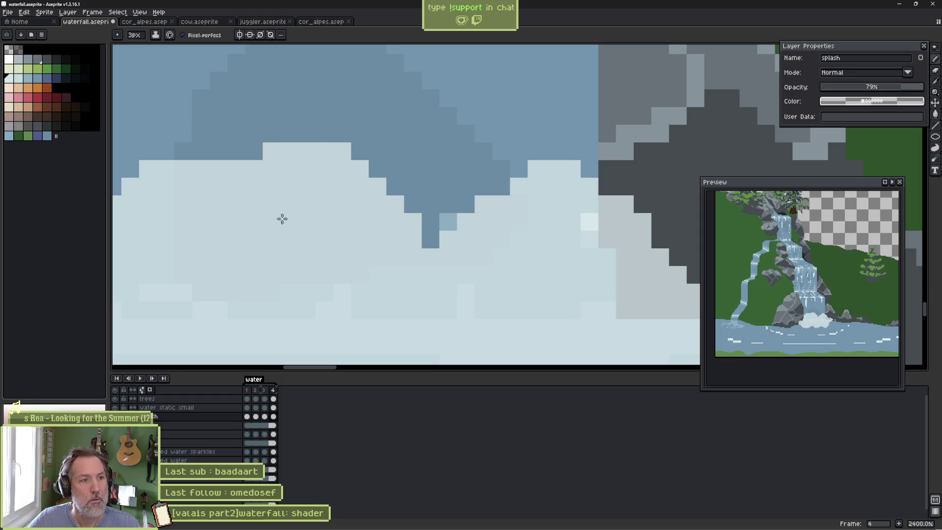
key("Return")
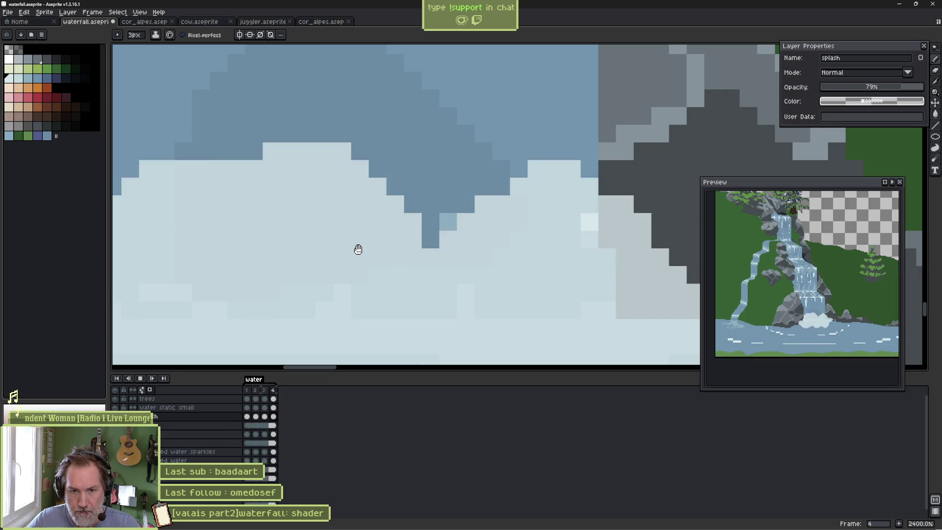
key("Return")
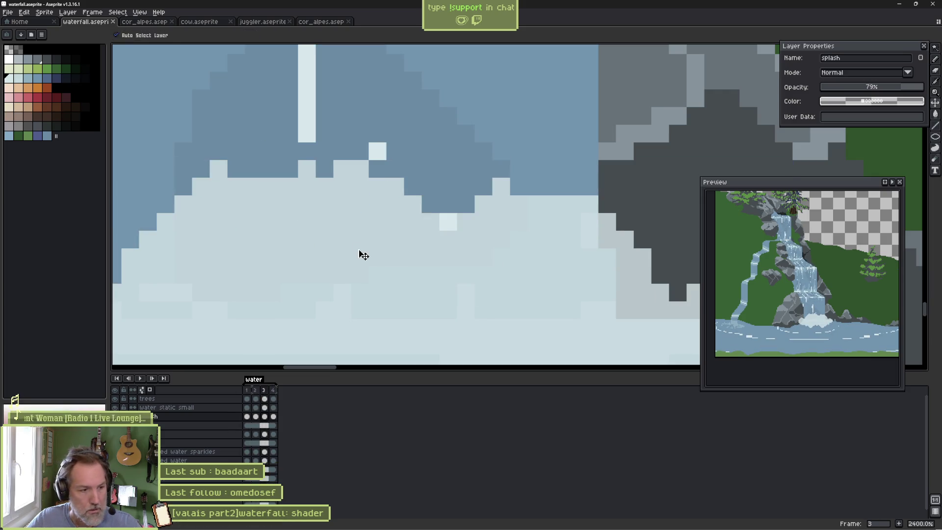
Duplicate the splash layer as splash Copy and select its frame 1.
left_click(201, 418)
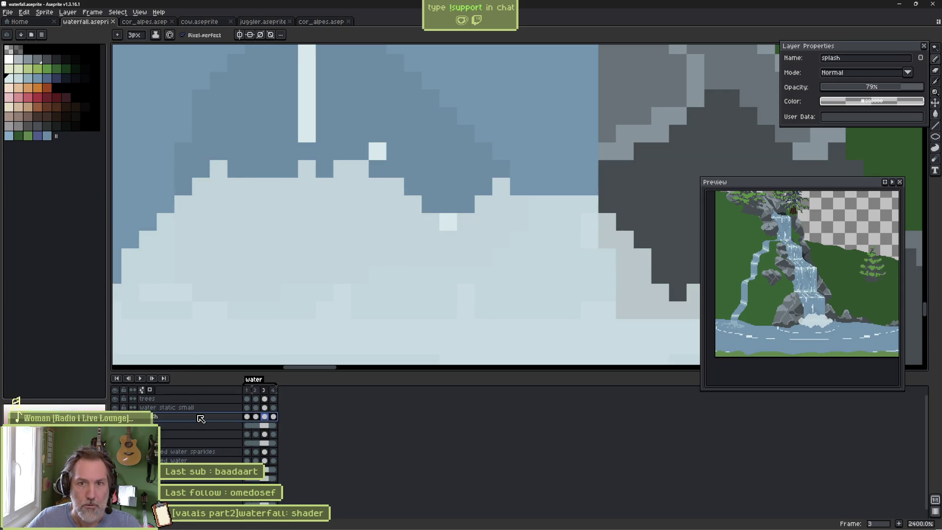
right_click(201, 418)
left_click(241, 474)
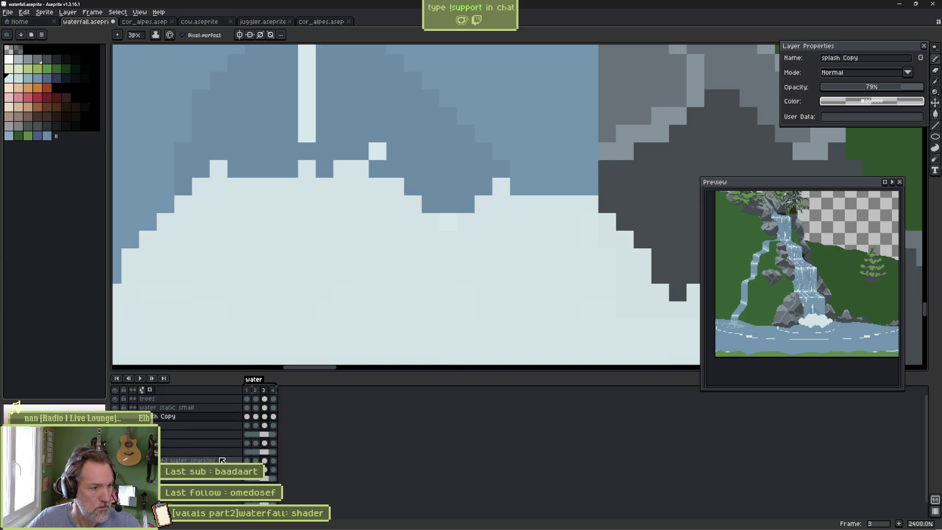
scroll(296, 240, "down", 3)
left_click_drag(297, 240, 323, 195)
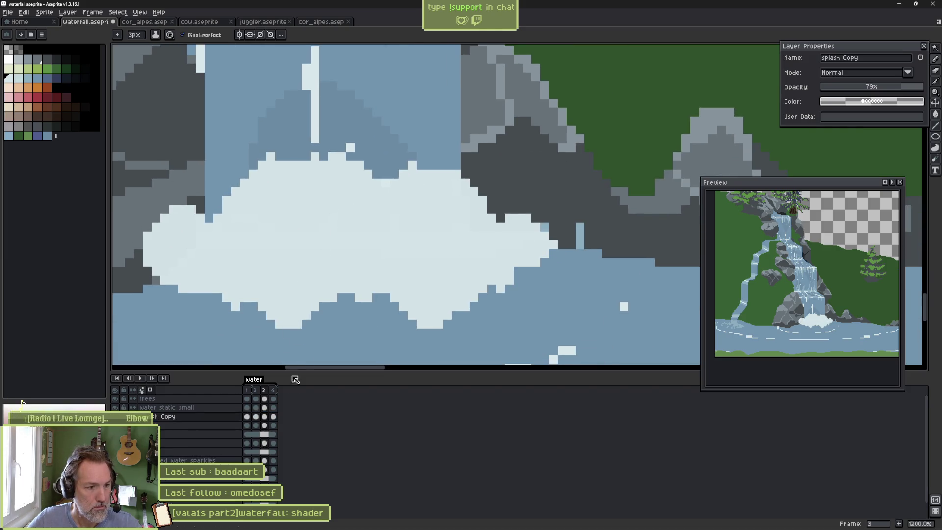
left_click(247, 416)
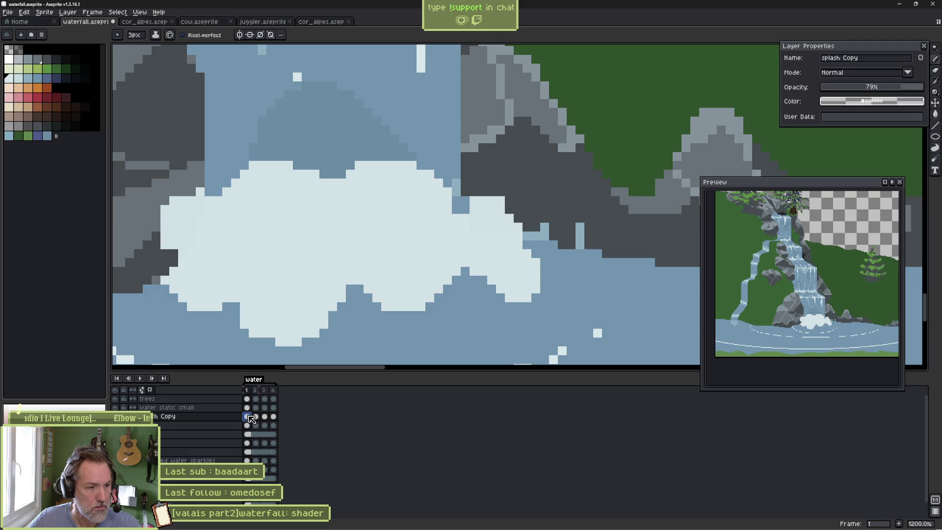
mouse_move(251, 418)
left_mouse_down()
mouse_move(276, 419)
mouse_move(251, 408)
left_mouse_up()
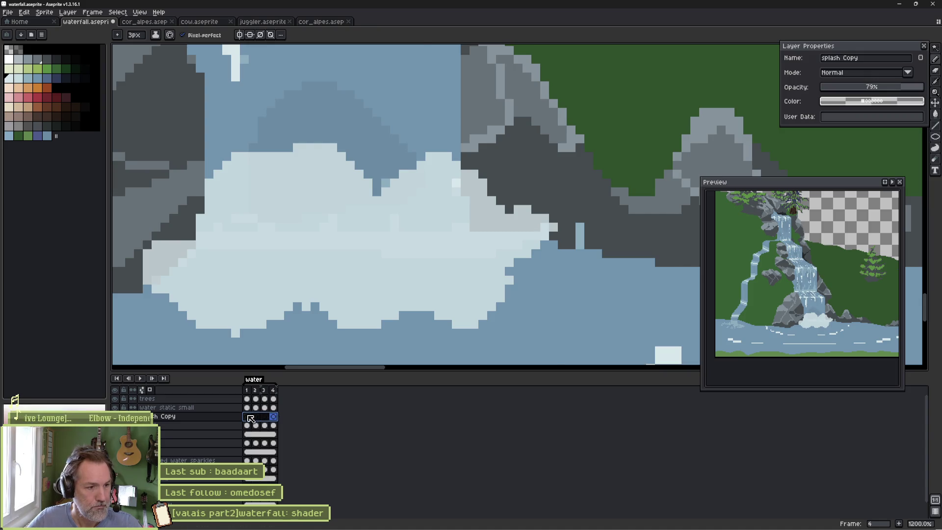
left_click(250, 418)
Paint lighter foam highlight bands across frames 1–4 of splash Copy and play the result.
mouse_move(239, 244)
left_mouse_down()
mouse_move(219, 238)
mouse_move(244, 252)
mouse_move(324, 265)
mouse_move(371, 240)
mouse_move(373, 227)
mouse_move(477, 244)
mouse_move(265, 204)
mouse_move(231, 263)
mouse_move(280, 306)
mouse_move(254, 261)
mouse_move(330, 275)
mouse_move(356, 260)
mouse_move(429, 278)
mouse_move(479, 260)
mouse_move(231, 218)
mouse_move(269, 205)
mouse_move(358, 234)
mouse_move(439, 236)
mouse_move(464, 248)
mouse_move(446, 274)
mouse_move(190, 281)
mouse_move(165, 300)
left_mouse_up()
key("Right")
key("Right")
mouse_move(202, 273)
left_mouse_down()
mouse_move(288, 279)
mouse_move(358, 252)
mouse_move(245, 204)
mouse_move(272, 244)
mouse_move(378, 217)
mouse_move(450, 233)
mouse_move(484, 259)
mouse_move(458, 258)
left_mouse_up()
key("Right")
mouse_move(374, 245)
left_mouse_down()
mouse_move(219, 219)
mouse_move(296, 231)
mouse_move(417, 225)
mouse_move(265, 248)
mouse_move(208, 273)
mouse_move(301, 280)
mouse_move(312, 346)
mouse_move(452, 290)
mouse_move(507, 280)
left_mouse_up()
key("Return")
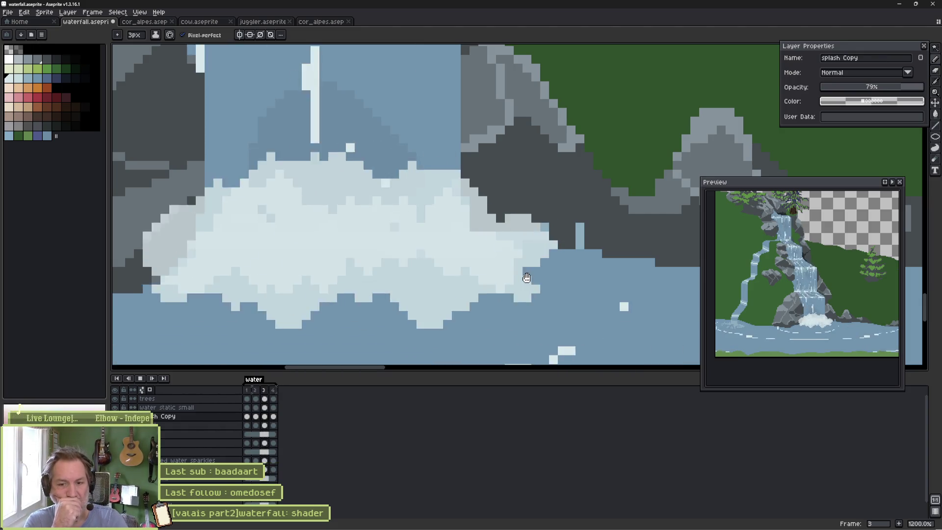
key("Return")
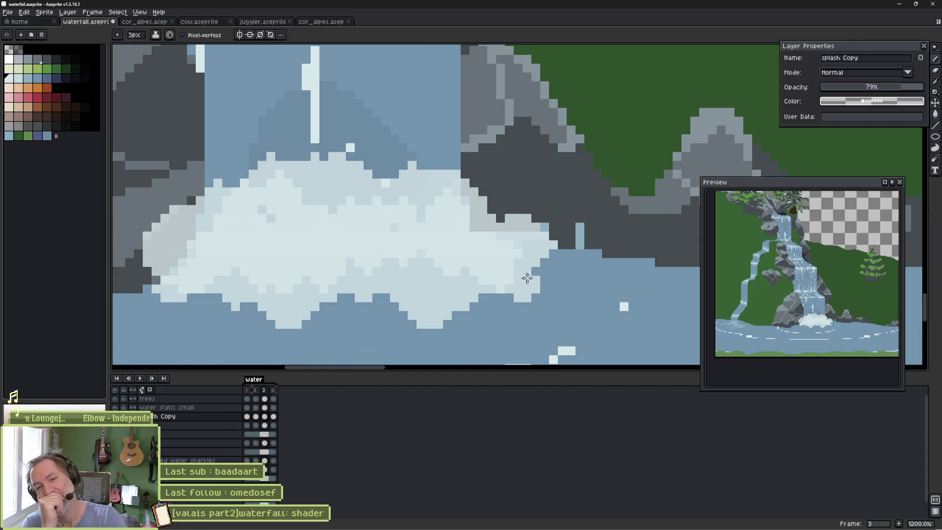
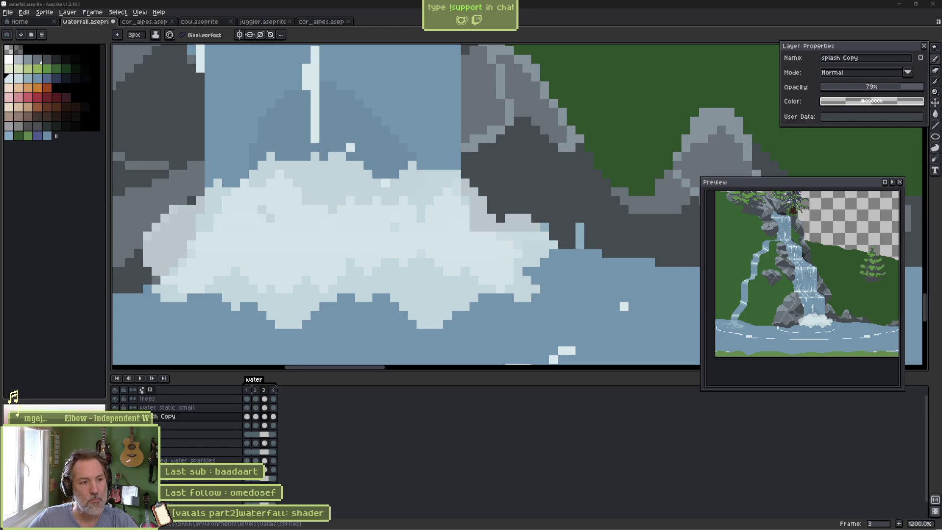
Delete the 'splash Copy' layer and squash frame 1's splash into a flatter shape.
left_click(220, 419)
key("Delete")
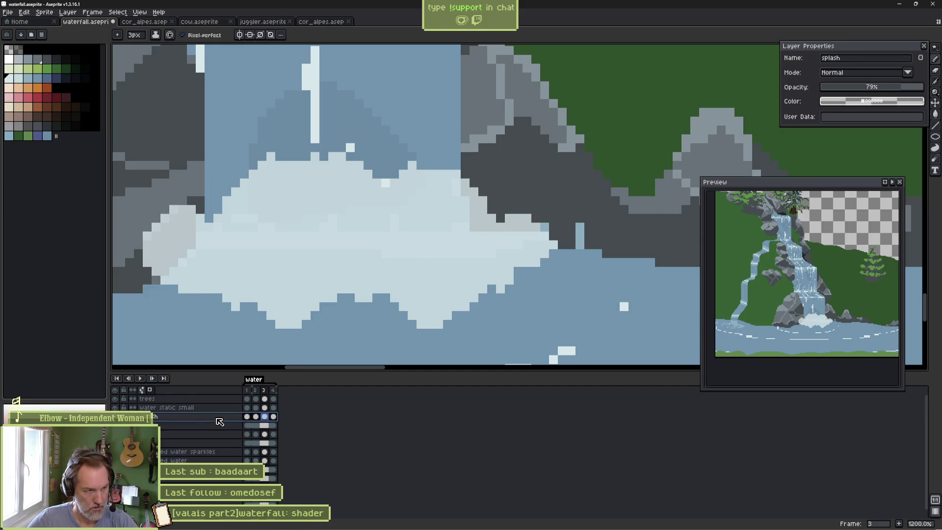
left_click(248, 417)
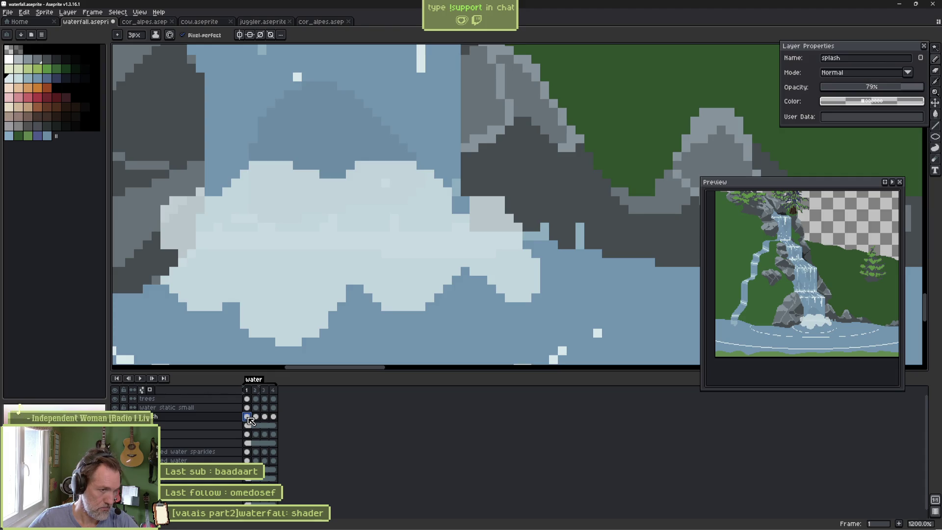
double_click(337, 276, "ctrl")
left_click_drag(350, 159, 347, 204)
key("Return")
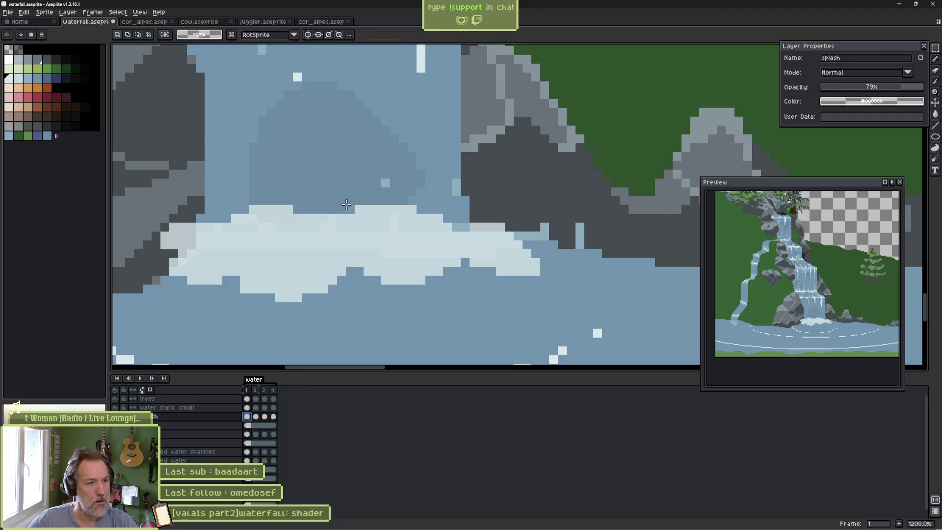
Squash the splash flatter on frames 2 and 3, reusing the same selection.
key("Right")
key("ctrl+shift+d")
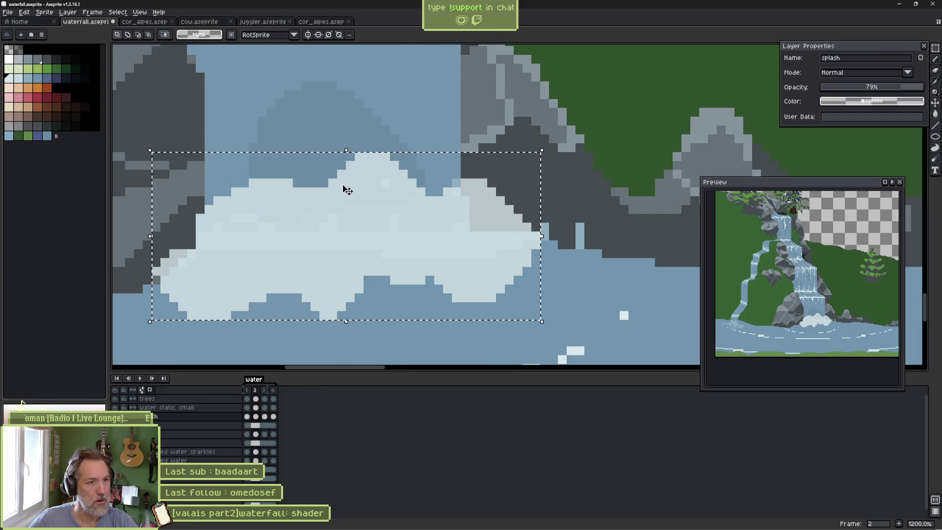
left_click(349, 167)
left_click_drag(350, 168, 346, 187)
key("Return")
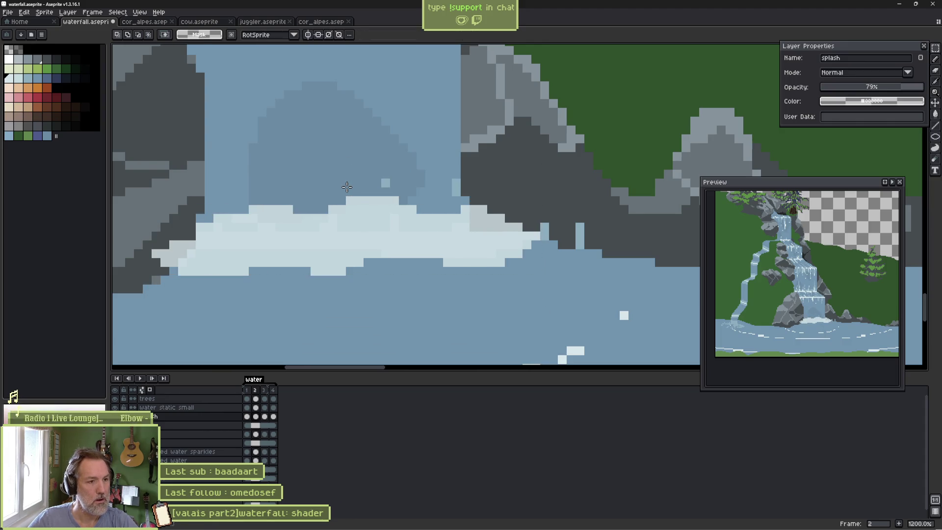
key("Right")
key("ctrl+shift+d")
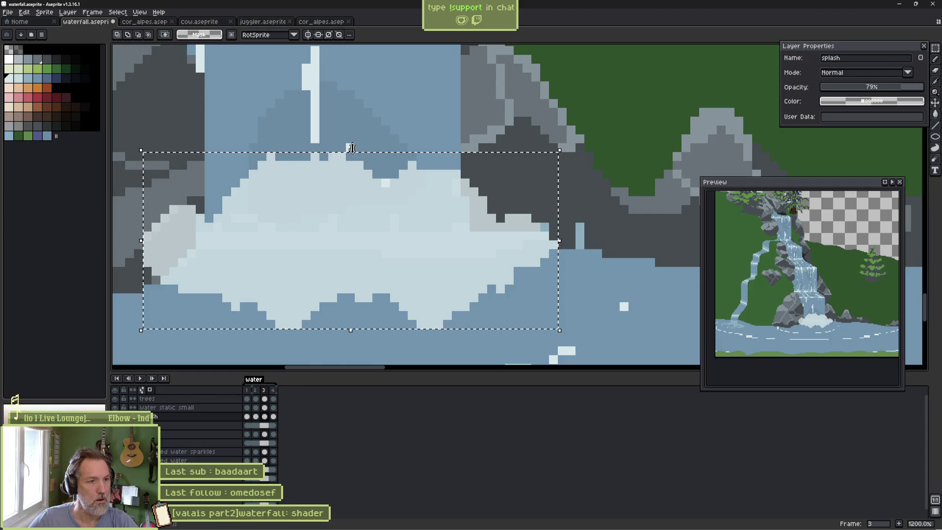
left_click(358, 160)
left_click_drag(358, 160, 357, 197)
key("Return")
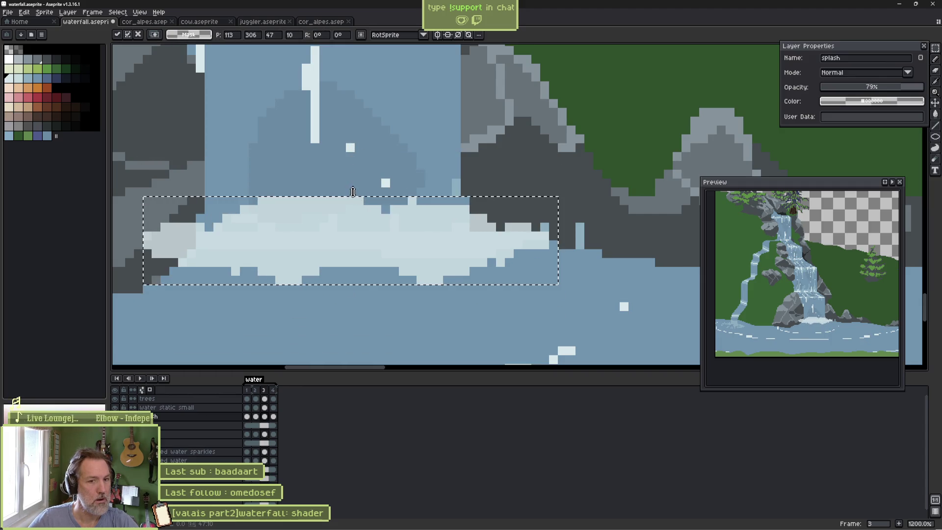
key("Right")
key("Right")
key("b")
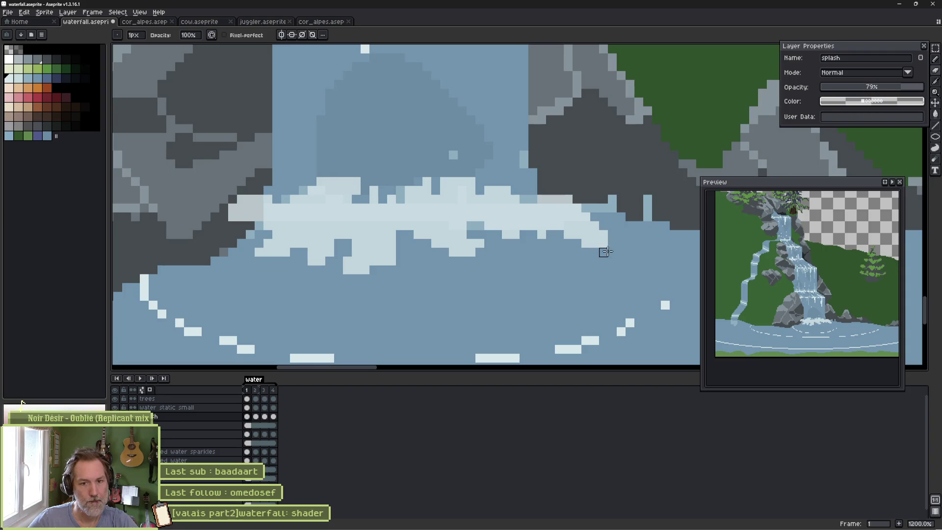
Paint over the light splash pixels on frame 1 with the water colour.
mouse_move(363, 272)
left_mouse_down()
mouse_move(385, 244)
mouse_move(362, 259)
left_mouse_up()
left_click_drag(432, 246, 444, 252)
left_click_drag(316, 236, 259, 272)
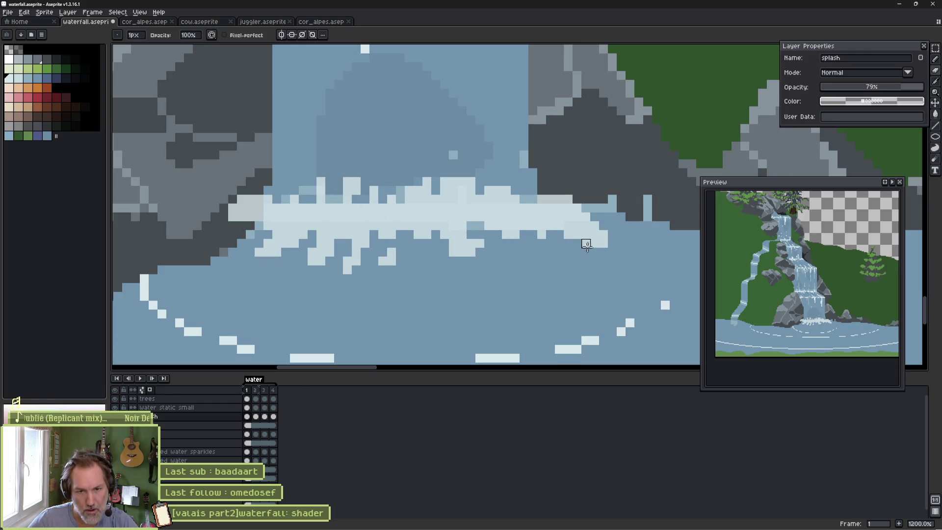
Draw three 1px spray streaks: one vertical in the splash, diagonals on each rock.
key("b")
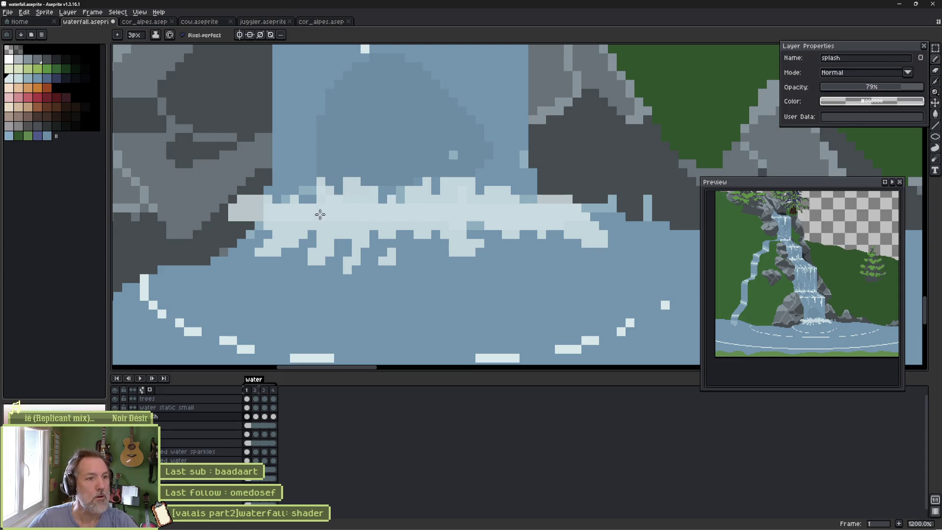
key("minus")
key("minus")
left_click_drag(461, 177, 461, 155)
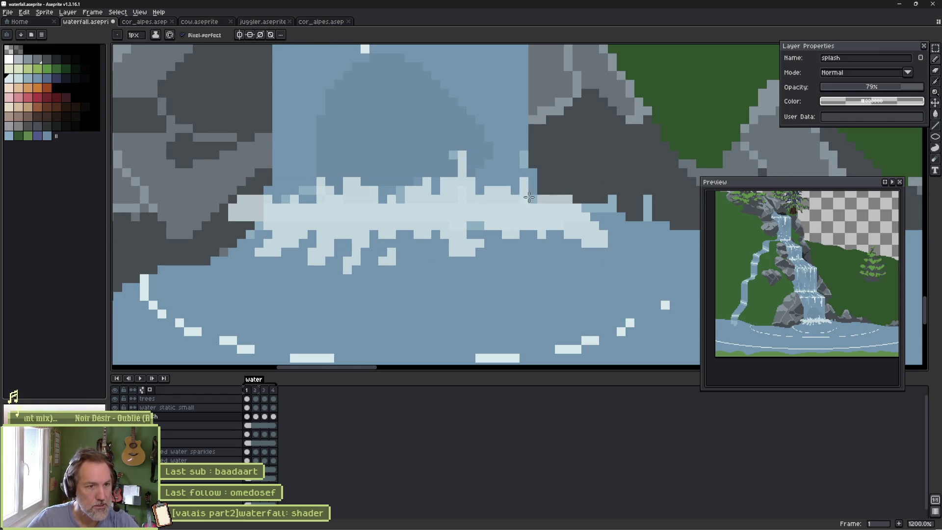
left_click_drag(545, 182, 555, 162)
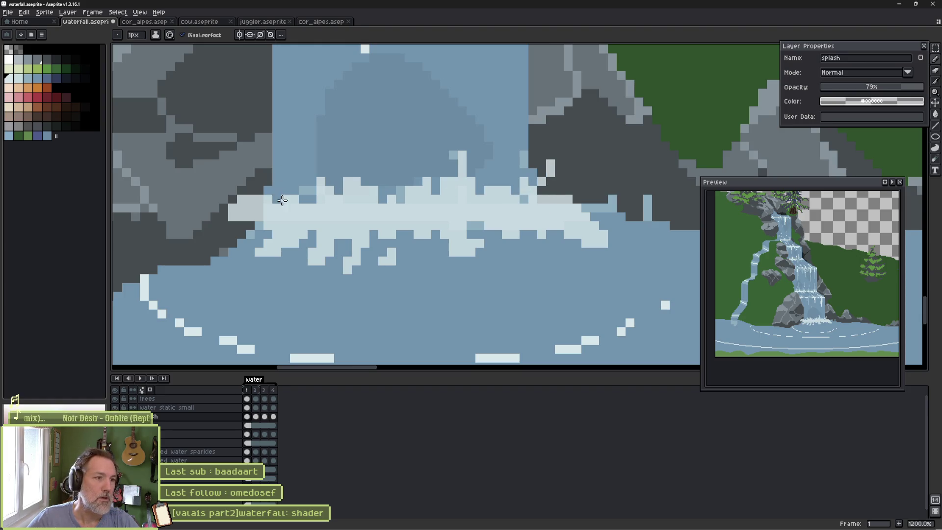
left_click_drag(278, 195, 258, 162)
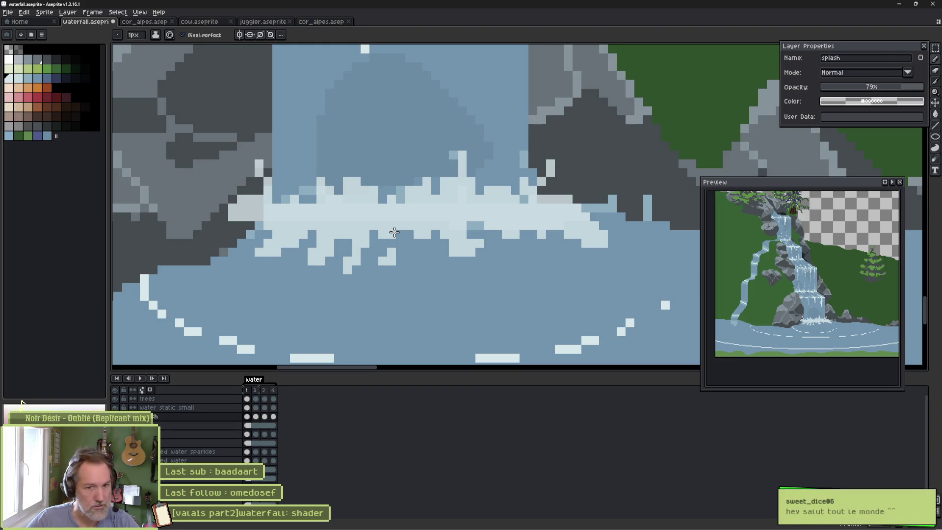
Erase stray splash pixels left and right of the waterfall.
key("e")
left_click_drag(241, 199, 224, 216)
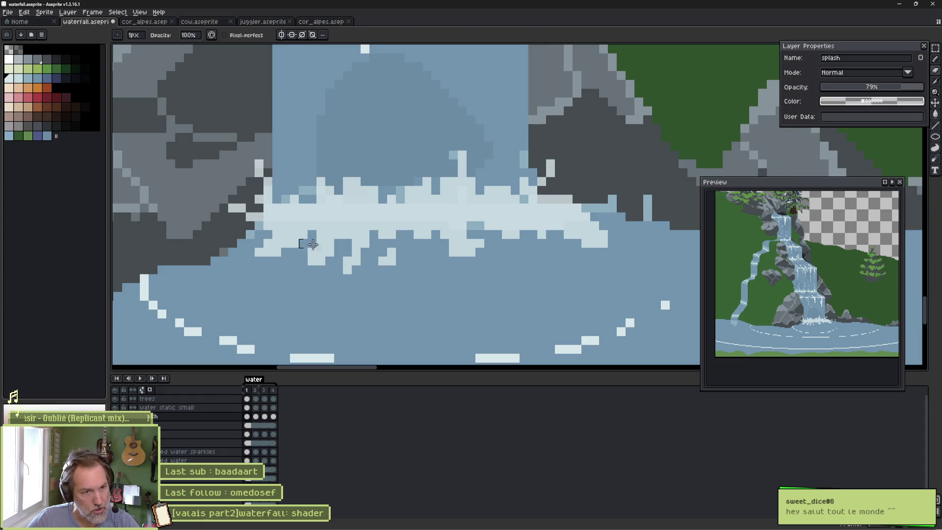
mouse_move(577, 216)
left_mouse_down()
mouse_move(549, 206)
mouse_move(604, 236)
mouse_move(574, 240)
mouse_move(578, 227)
mouse_move(614, 236)
left_mouse_up()
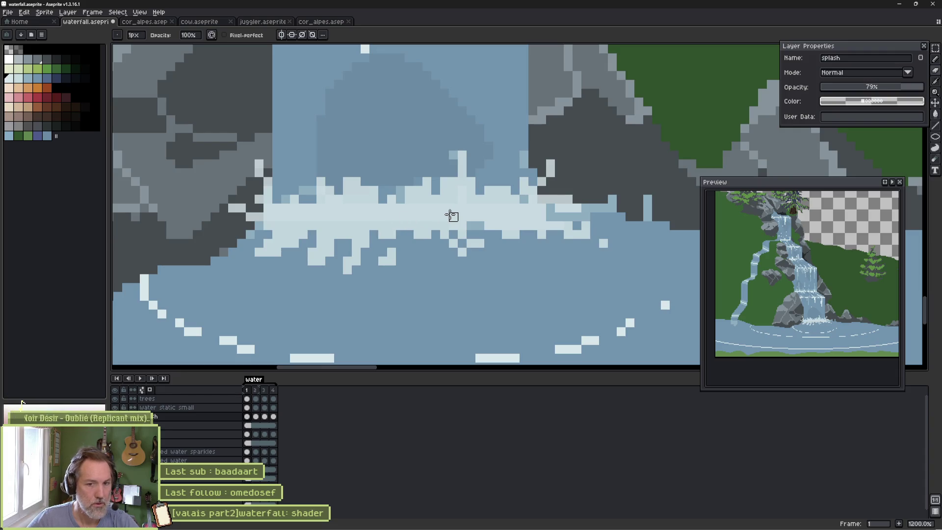
Compare frames 1 and 2, then select the splash cels on frames 2–4.
key("Right")
key("Left")
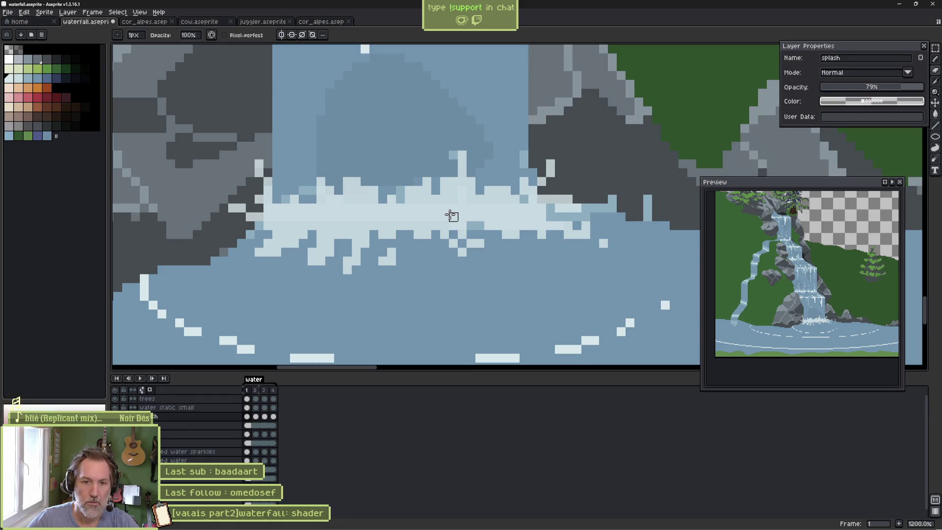
key("Right")
key("Left")
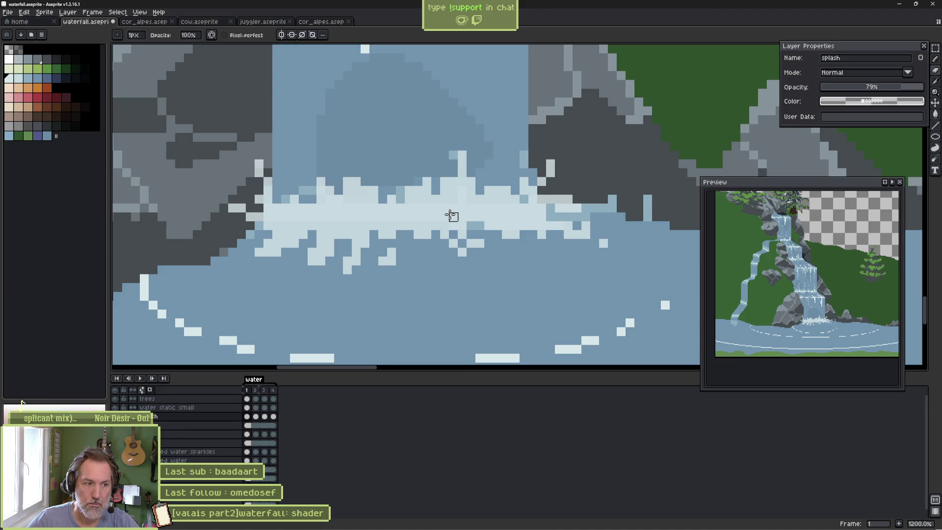
left_click_drag(255, 416, 273, 416)
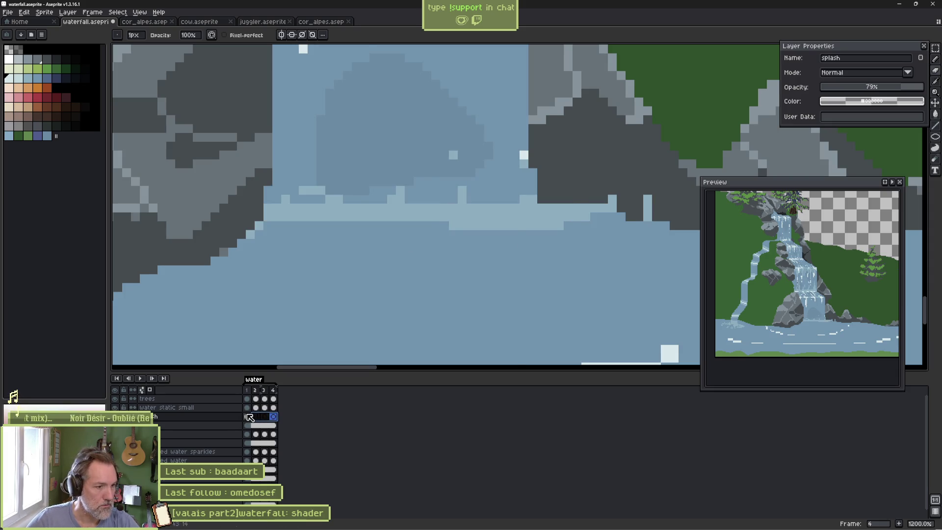
left_click(255, 417)
Isolate the splash layer with frame 1 as a guide and redraw frame 2's foam.
key("ctrl+shift+h")
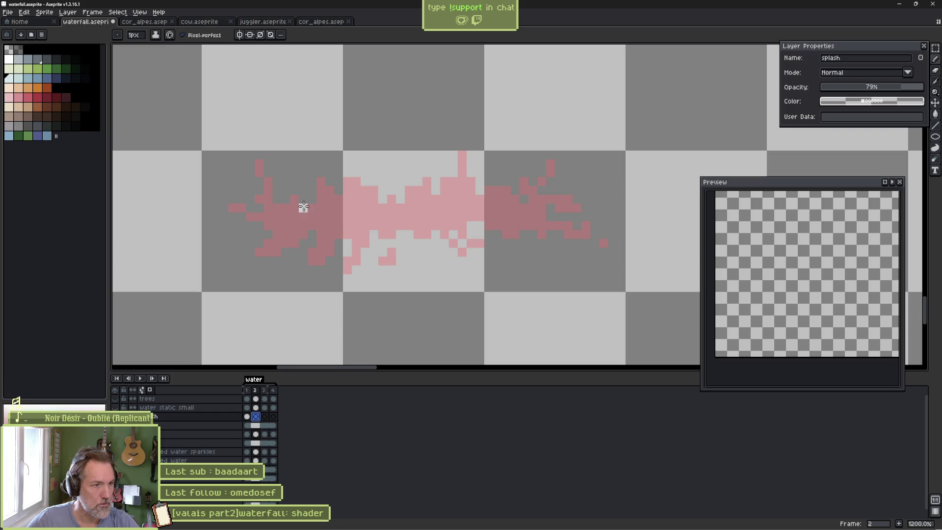
mouse_move(314, 210)
left_mouse_down()
mouse_move(300, 192)
mouse_move(321, 198)
mouse_move(364, 187)
mouse_move(382, 167)
mouse_move(414, 194)
mouse_move(569, 189)
mouse_move(538, 197)
mouse_move(550, 226)
mouse_move(506, 218)
mouse_move(510, 231)
mouse_move(466, 225)
mouse_move(310, 270)
mouse_move(311, 225)
mouse_move(273, 278)
mouse_move(255, 238)
mouse_move(295, 216)
mouse_move(284, 233)
mouse_move(437, 216)
mouse_move(525, 220)
left_mouse_up()
key("plus")
key("plus")
left_click_drag(423, 220, 295, 232)
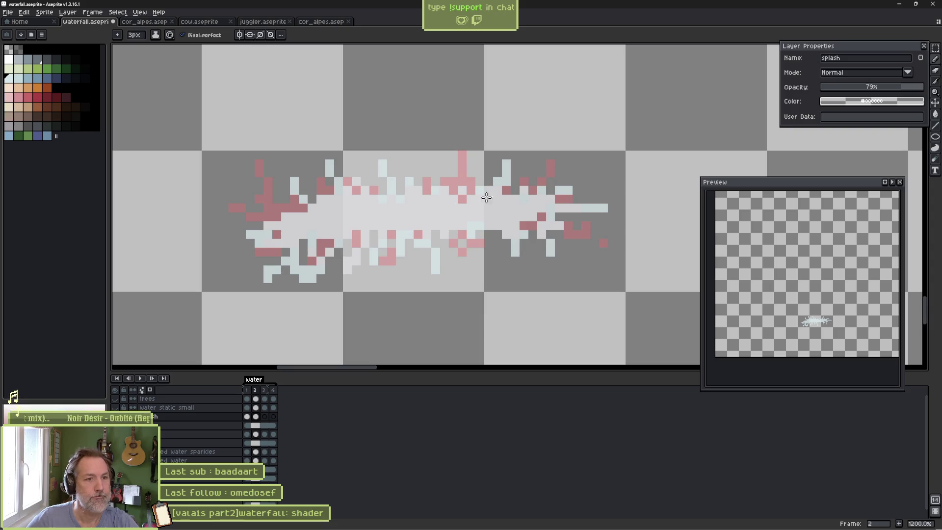
mouse_move(480, 221)
left_mouse_down()
mouse_move(383, 238)
mouse_move(364, 225)
mouse_move(373, 250)
left_mouse_up()
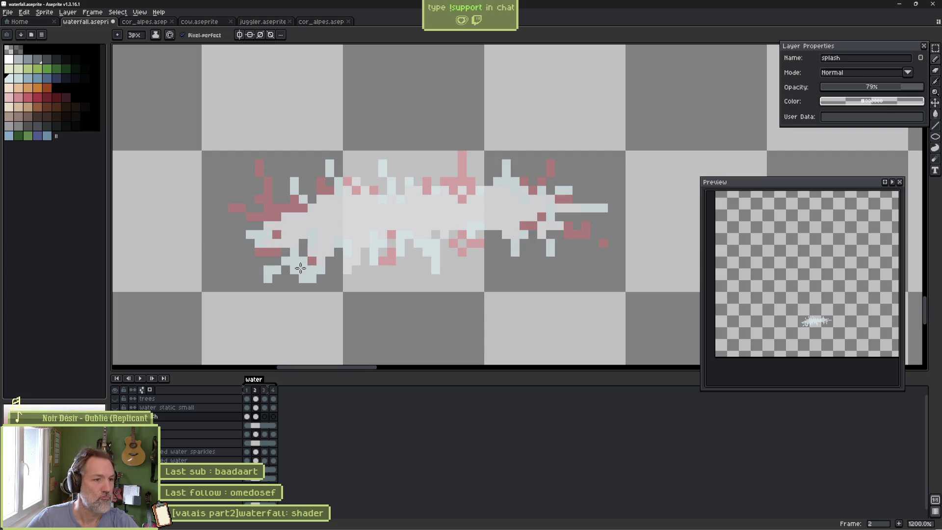
key("e")
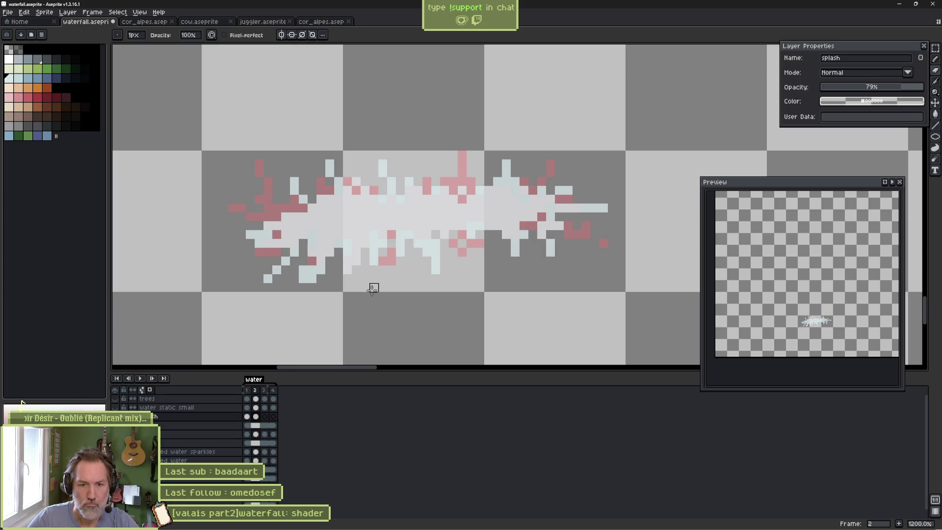
Paint frame 3's foam band over the guide with a thin spray streak and droplets.
key("period")
key("b")
mouse_move(441, 192)
left_mouse_down()
mouse_move(483, 203)
mouse_move(443, 225)
mouse_move(273, 222)
mouse_move(345, 212)
mouse_move(569, 214)
left_mouse_up()
key("minus")
key("minus")
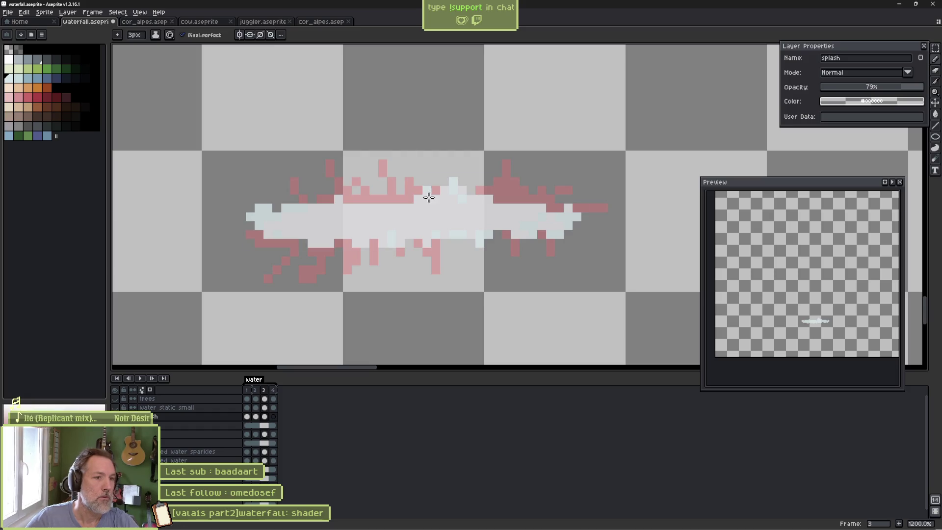
left_click_drag(392, 196, 383, 142)
left_click(365, 136)
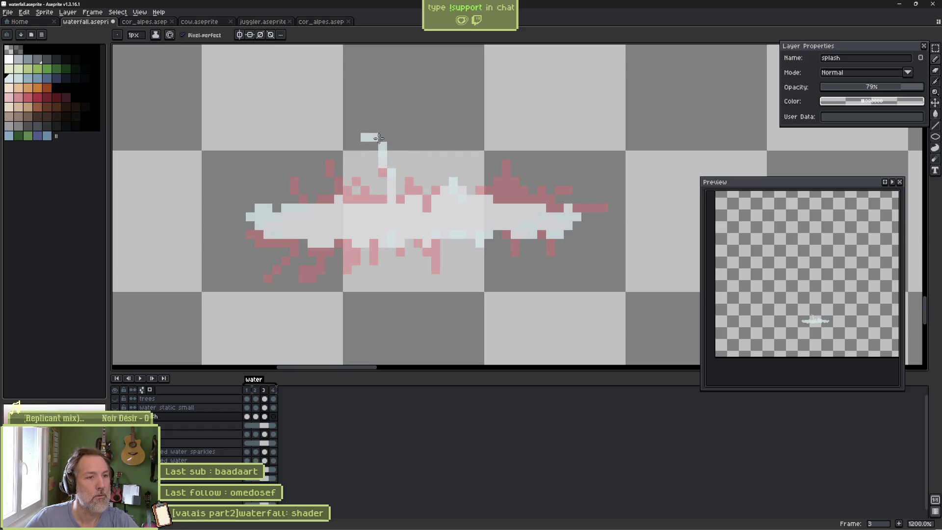
left_click(321, 146)
left_click_drag(357, 195, 452, 203)
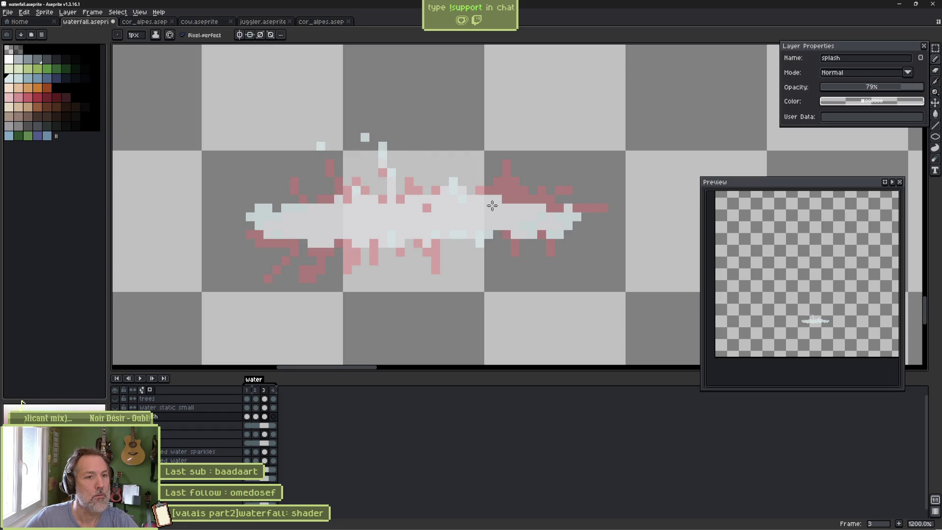
Add more spray streaks and falling droplets around frame 3's splash.
left_click(444, 154)
mouse_move(469, 153)
left_mouse_down()
mouse_move(468, 176)
mouse_move(447, 174)
left_mouse_up()
key("e")
key("b")
left_click_drag(533, 161, 513, 201)
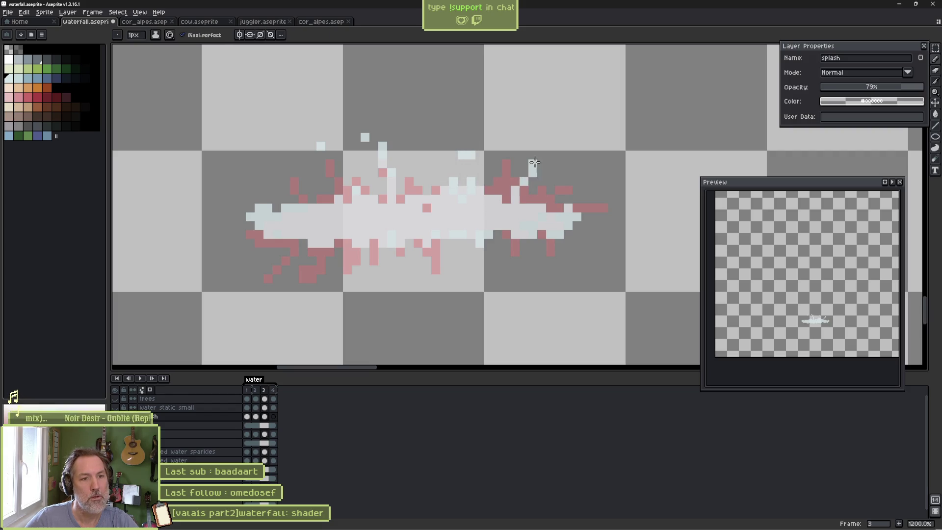
mouse_move(520, 236)
left_mouse_down()
mouse_move(539, 232)
mouse_move(559, 261)
mouse_move(590, 234)
left_mouse_up()
left_click_drag(444, 248, 444, 280)
mouse_move(347, 248)
left_mouse_down()
mouse_move(348, 274)
mouse_move(293, 236)
mouse_move(312, 273)
left_mouse_up()
mouse_move(307, 201)
left_mouse_down()
mouse_move(289, 178)
mouse_move(293, 201)
left_mouse_up()
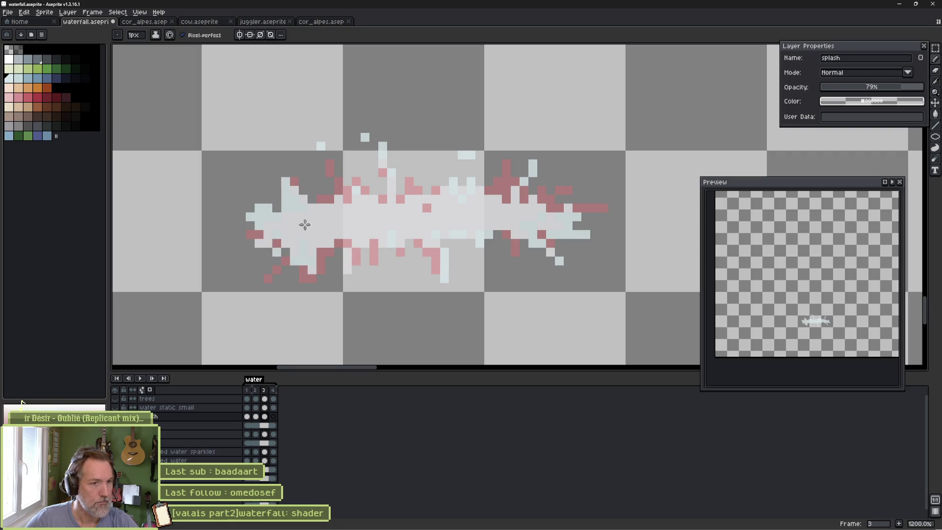
Paint frame 4's thick foam stroke and add spray streaks and scattered spray pixels.
key("period")
key("plus")
key("plus")
mouse_move(300, 215)
left_mouse_down()
mouse_move(273, 202)
mouse_move(458, 211)
mouse_move(568, 191)
mouse_move(418, 211)
mouse_move(488, 225)
mouse_move(355, 192)
mouse_move(383, 221)
mouse_move(510, 244)
mouse_move(465, 211)
left_mouse_up()
key("minus")
key("minus")
left_click_drag(393, 177, 391, 166)
mouse_move(479, 161)
left_mouse_down()
mouse_move(494, 192)
mouse_move(456, 189)
mouse_move(569, 181)
left_mouse_up()
mouse_move(372, 212)
left_mouse_down()
mouse_move(304, 165)
mouse_move(303, 216)
mouse_move(321, 255)
mouse_move(349, 147)
mouse_move(532, 147)
mouse_move(402, 250)
mouse_move(471, 253)
mouse_move(591, 216)
mouse_move(621, 261)
left_mouse_up()
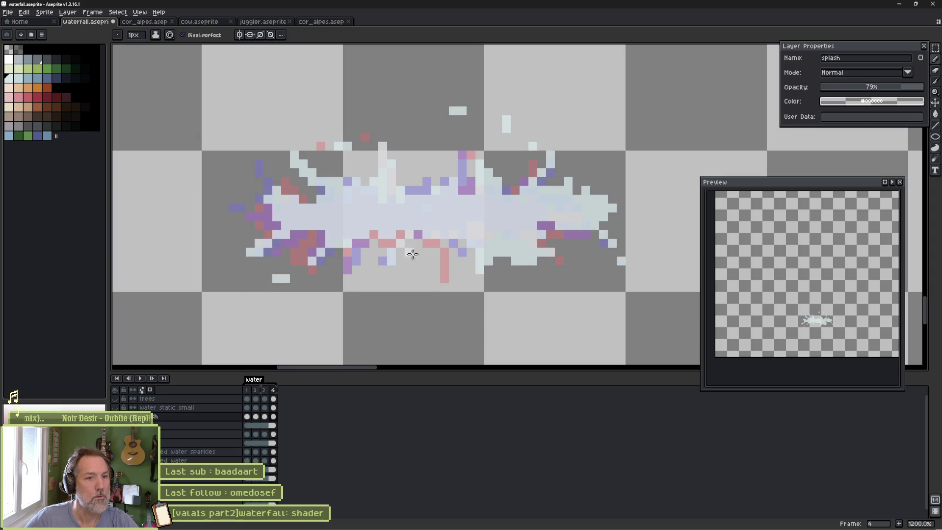
Add light spray pixels above and around the splash on frame 2.
key("Right")
key("Right")
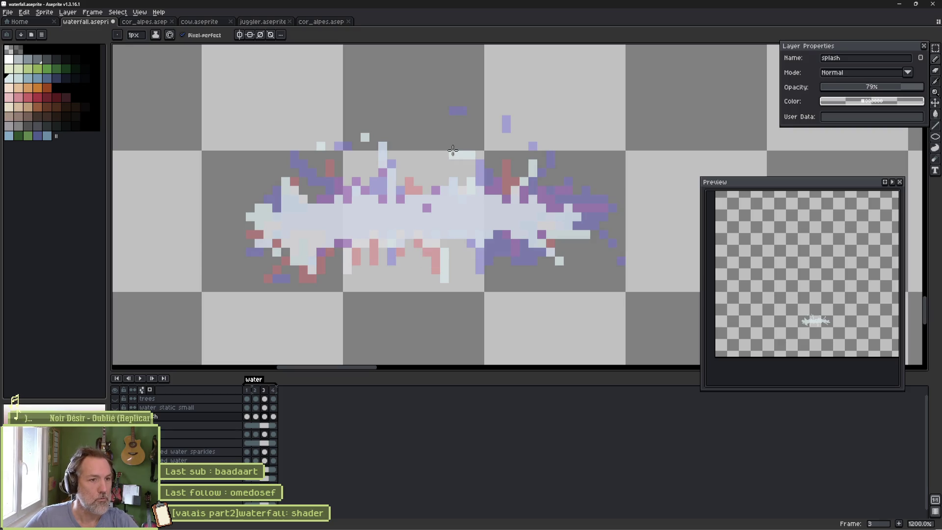
left_click(285, 136)
mouse_move(366, 129)
left_mouse_down()
mouse_move(365, 138)
mouse_move(426, 145)
left_mouse_up()
left_click(259, 181)
Flip through the frames to compare the splash, show all layers and play the animation.
key("Left")
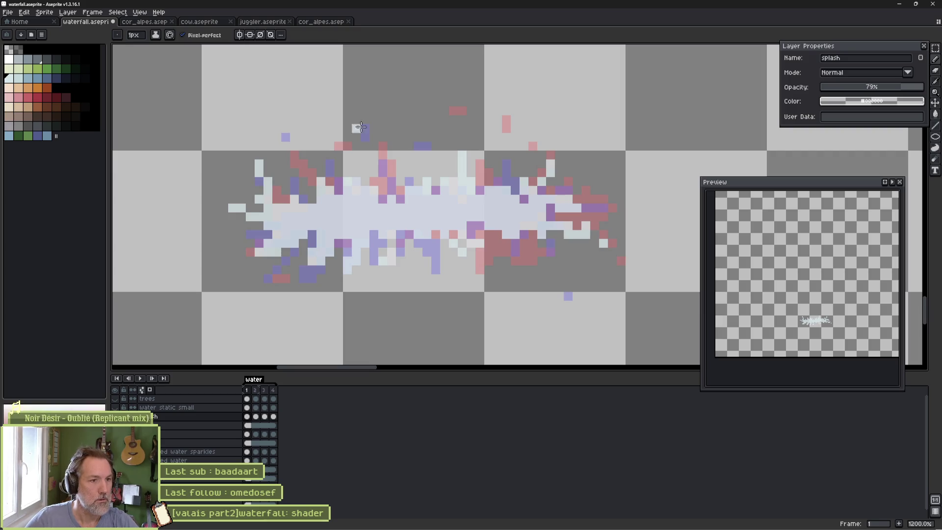
key("Return")
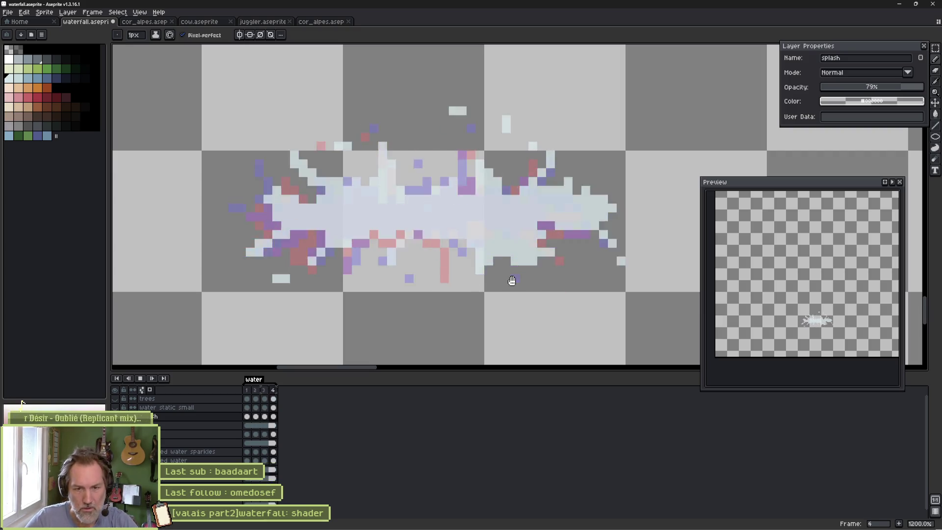
key("Return")
key("v")
key("b")
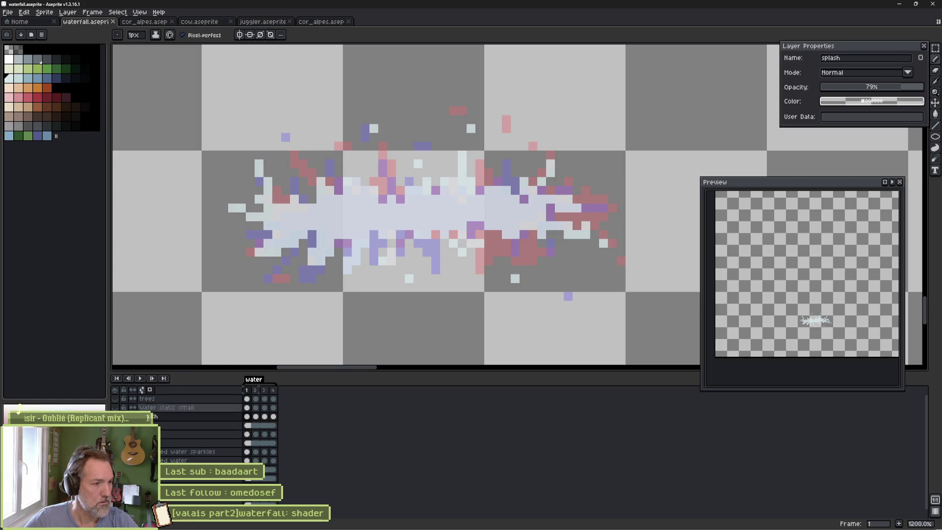
key("ctrl+z")
key("Return")
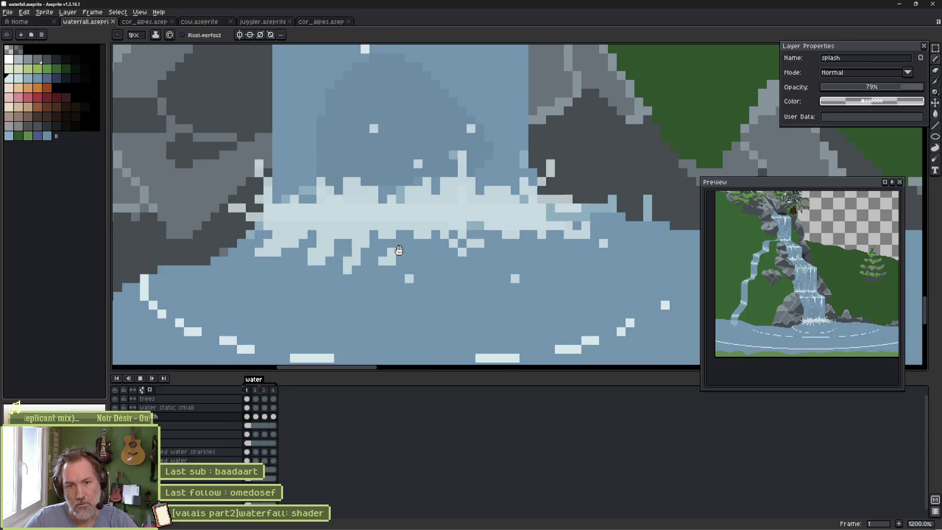
Stop the animation playback and switch over to the Godot editor.
key("Return")
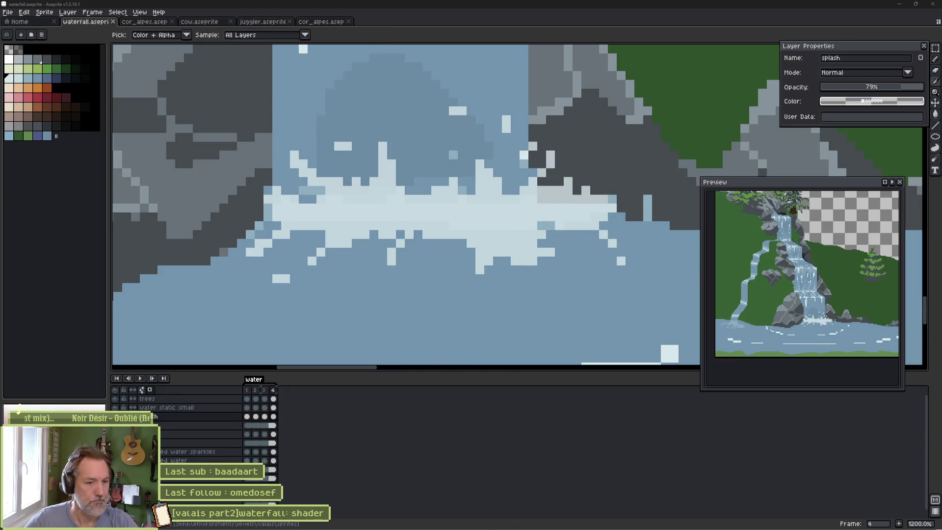
left_click(568, 521)
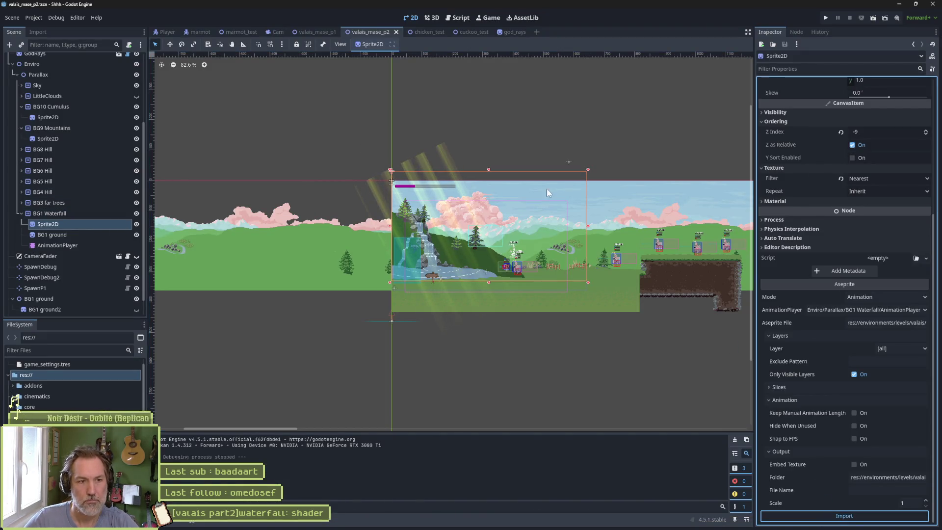
Play-test the level in Godot, stop the run, and return to the waterfall file in Aseprite.
key("F5")
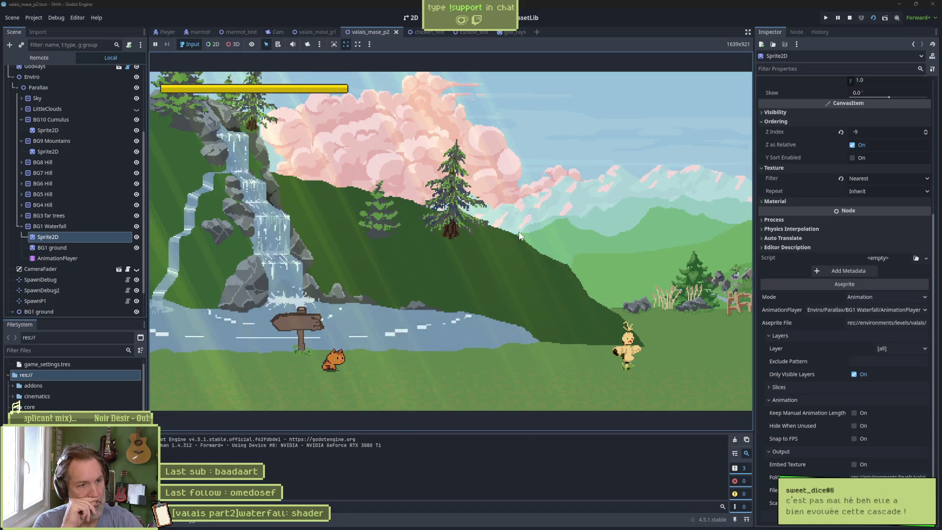
key("F8")
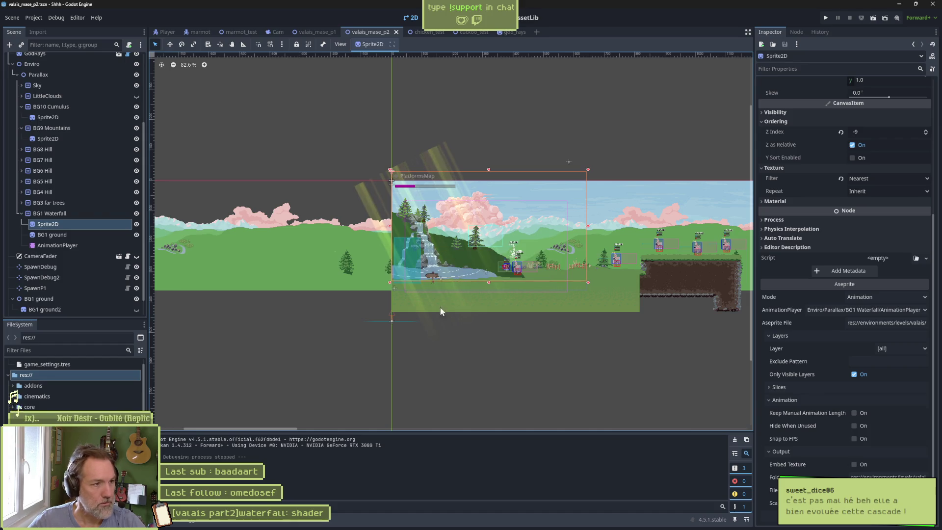
mouse_move(545, 526)
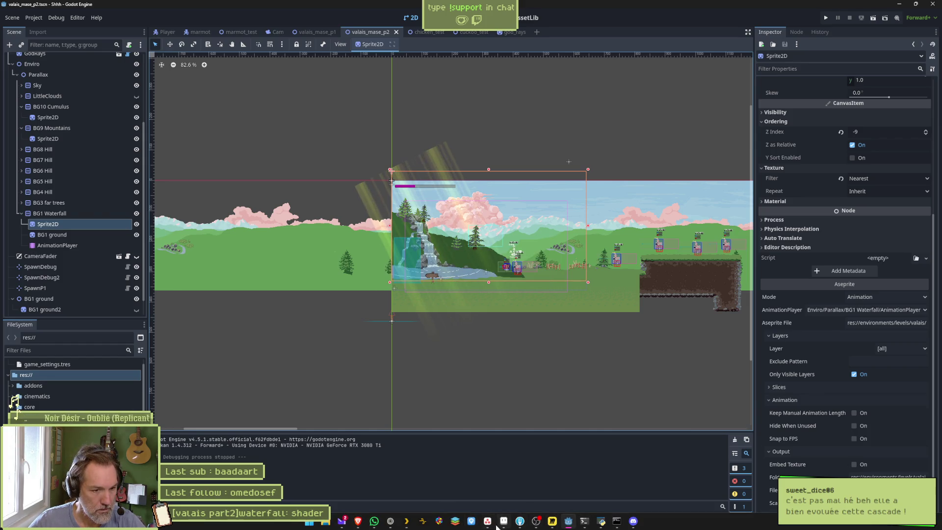
left_click(503, 522)
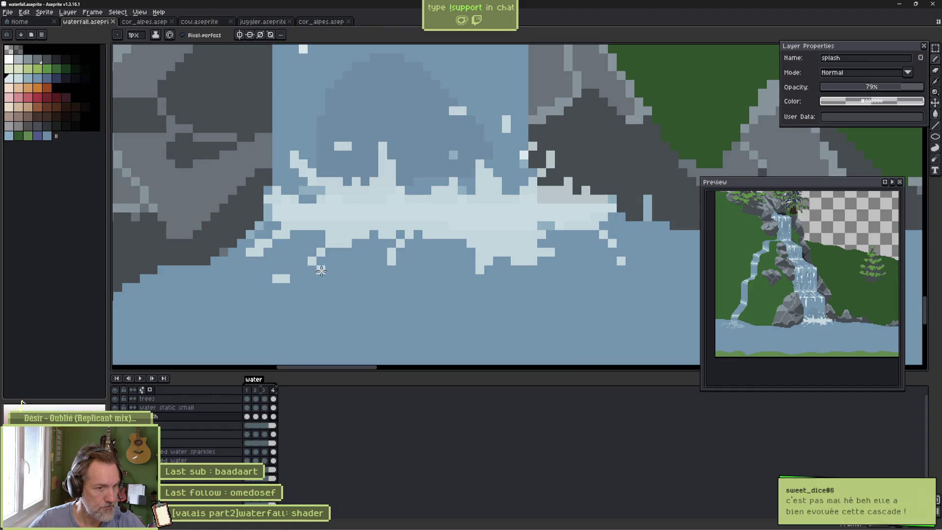
Zoom out, play the waterfall animation and pan the view toward the pond.
scroll(375, 260, "down", 5)
key("Return")
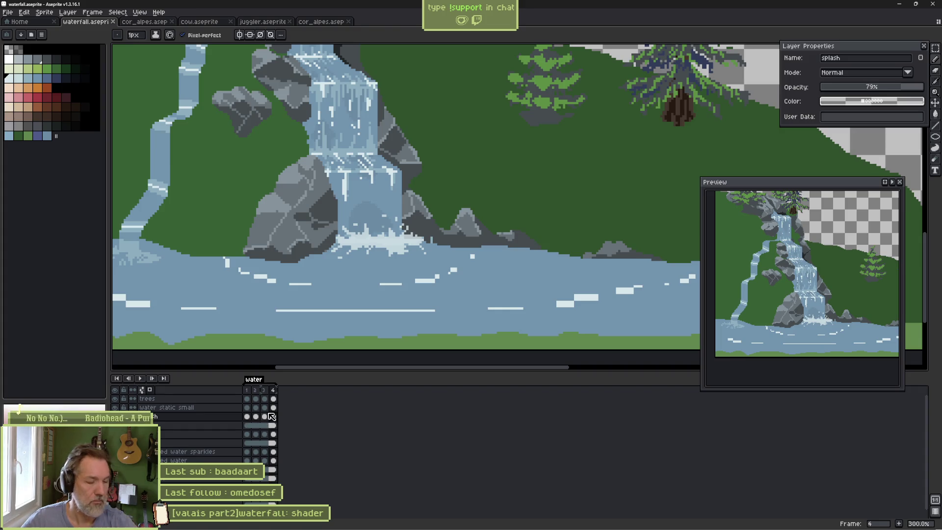
left_click_drag(313, 311, 401, 246)
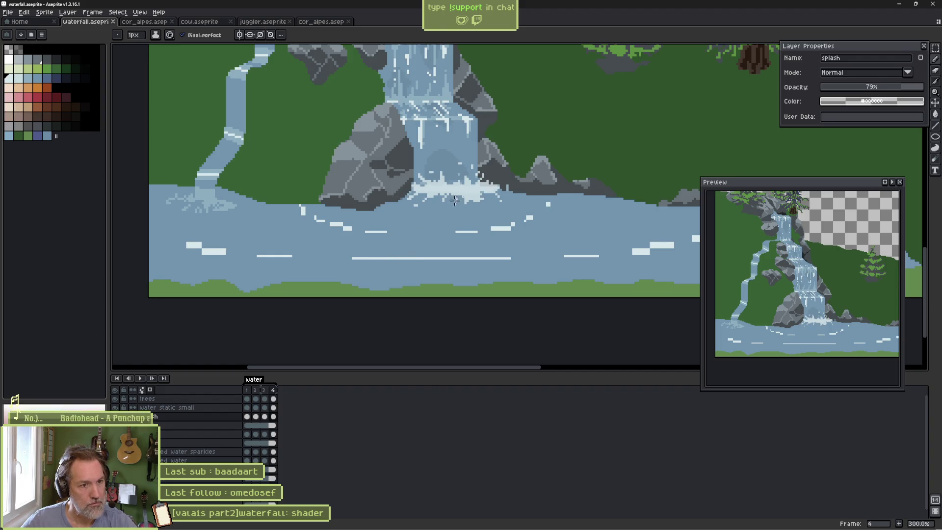
Erase the long white wave line across the pond on the waves layer's frame 1, then solo that layer.
left_click(247, 434)
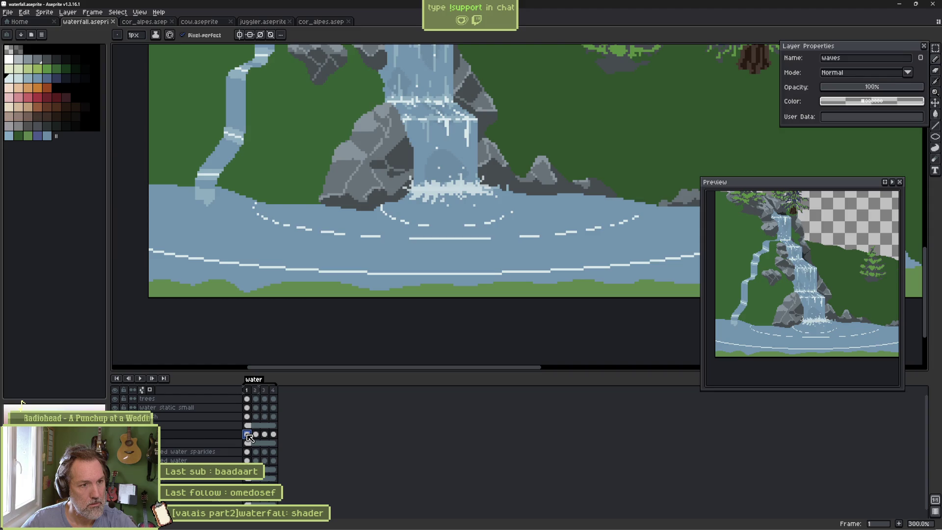
scroll(373, 288, "down", 2)
scroll(373, 288, "up", 1)
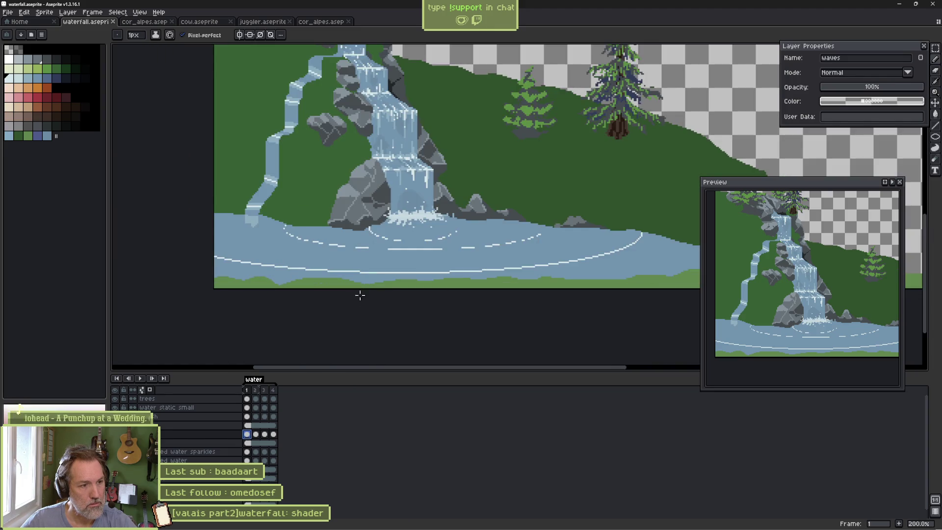
key("e")
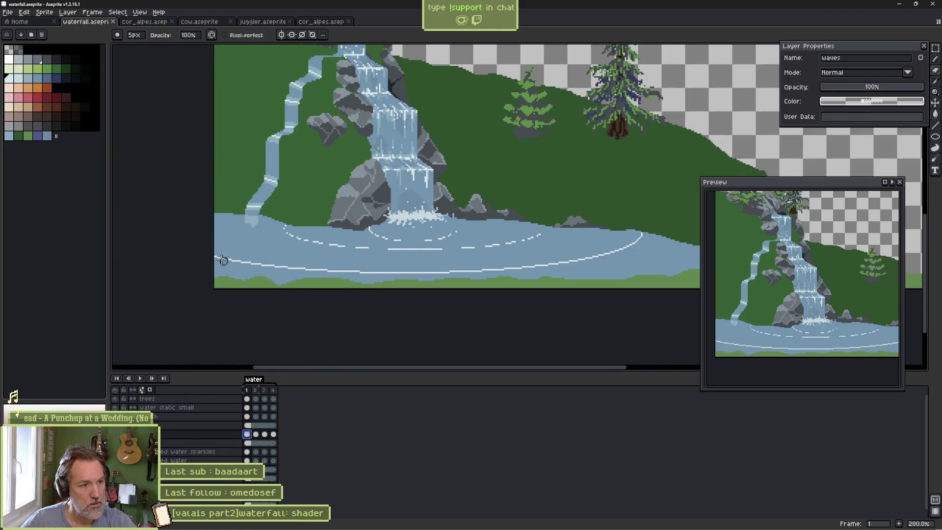
mouse_move(226, 257)
left_mouse_down()
mouse_move(426, 271)
mouse_move(529, 265)
mouse_move(634, 242)
left_mouse_up()
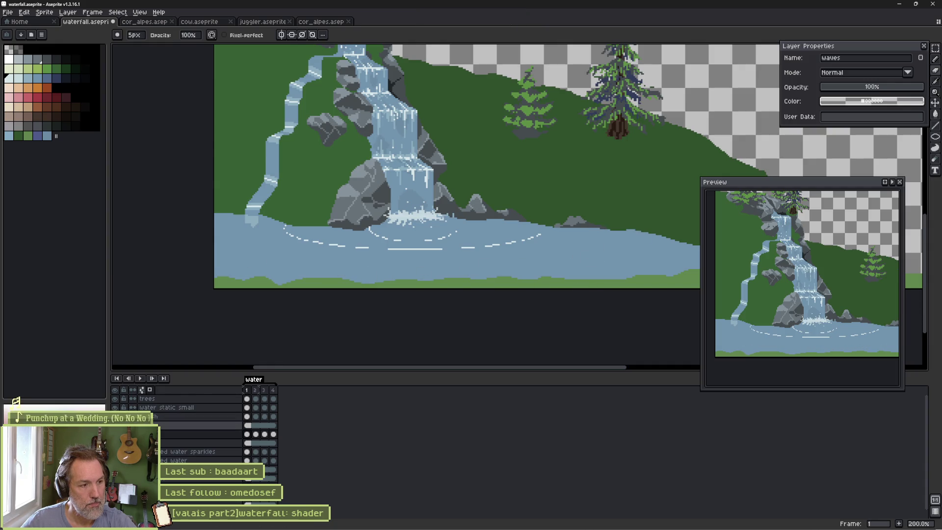
left_click(114, 434, "alt")
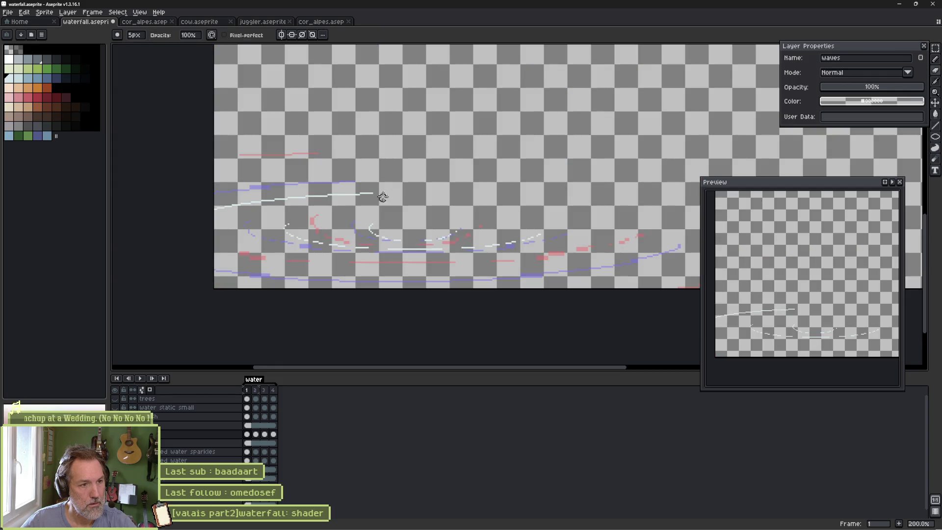
Erase the white wave strokes on frames 1 and 2, enlarging the eraser to 9px.
left_click_drag(346, 192, 247, 202)
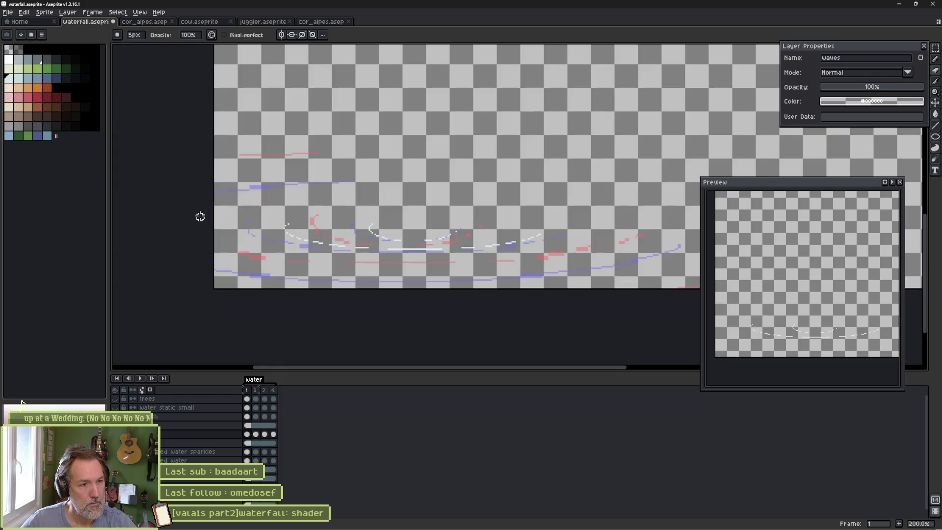
key("Right")
left_click_drag(248, 262, 284, 275)
left_click_drag(215, 269, 361, 285)
key("plus")
key("plus")
key("plus")
mouse_move(294, 272)
left_mouse_down()
mouse_move(393, 284)
mouse_move(588, 273)
mouse_move(595, 260)
mouse_move(652, 261)
mouse_move(679, 248)
left_mouse_up()
left_click_drag(353, 182, 231, 194)
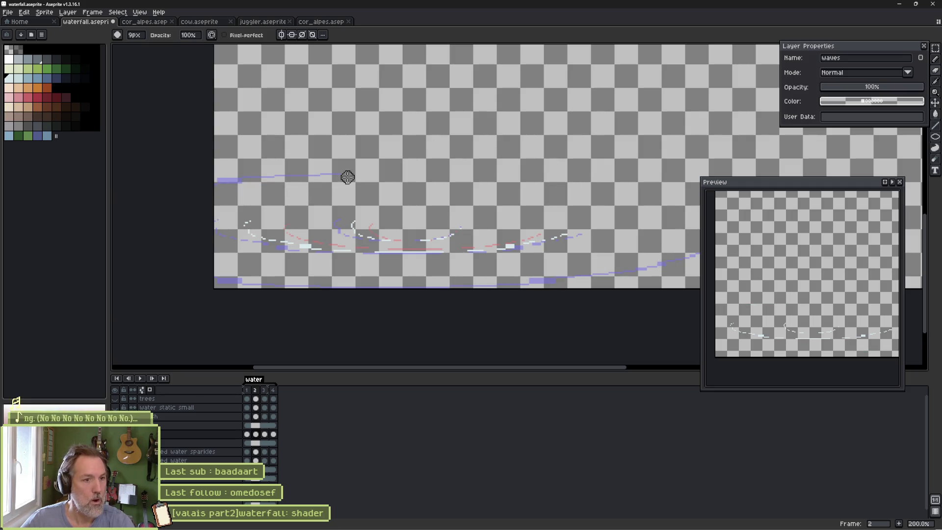
Erase the remaining white strokes on frame 3, then return to the waves layer's frame 1.
key("period")
mouse_move(357, 175)
left_mouse_down()
mouse_move(249, 175)
mouse_move(212, 185)
mouse_move(208, 275)
mouse_move(414, 298)
mouse_move(719, 251)
left_mouse_up()
left_click_drag(632, 177, 532, 173)
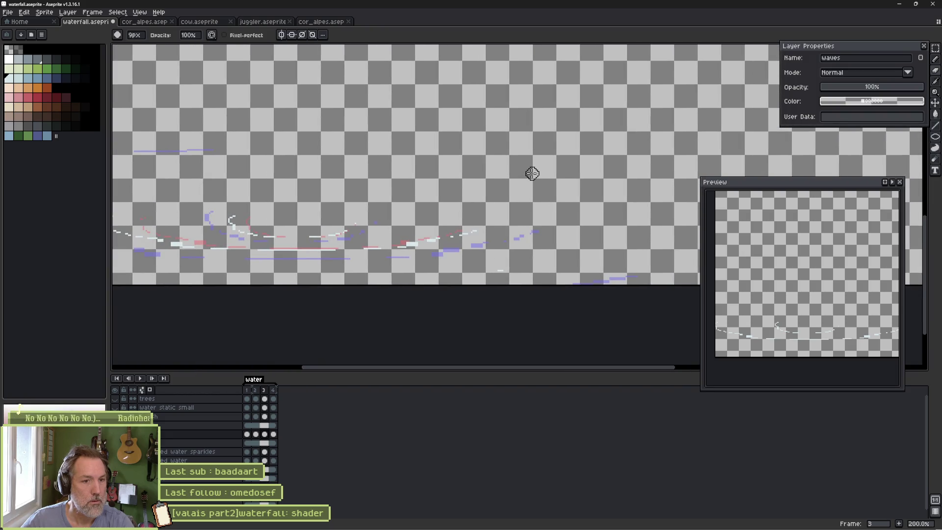
key(".")
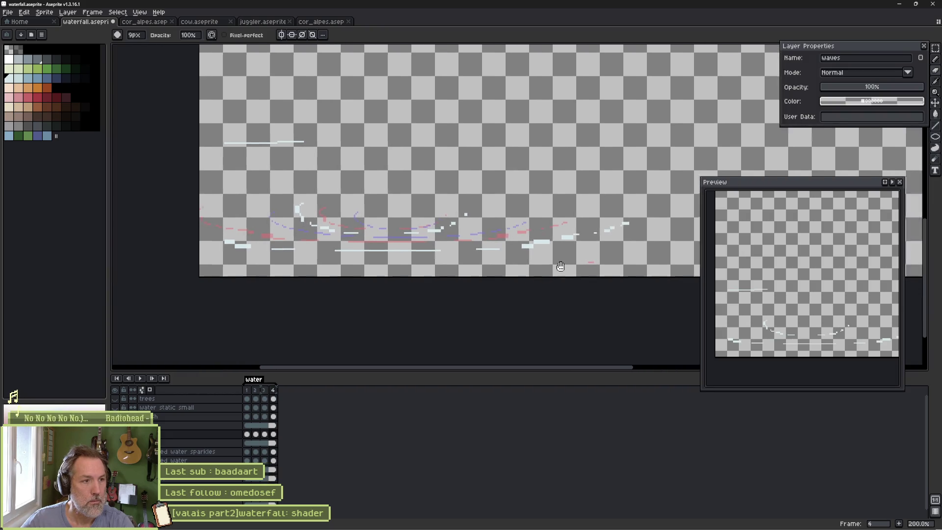
key(".")
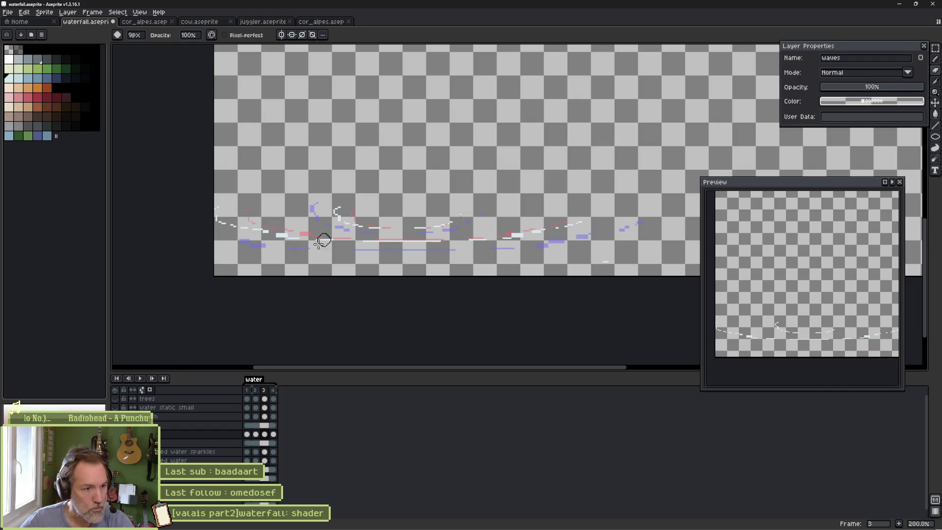
left_click(247, 434)
scroll(378, 270, "up", 3)
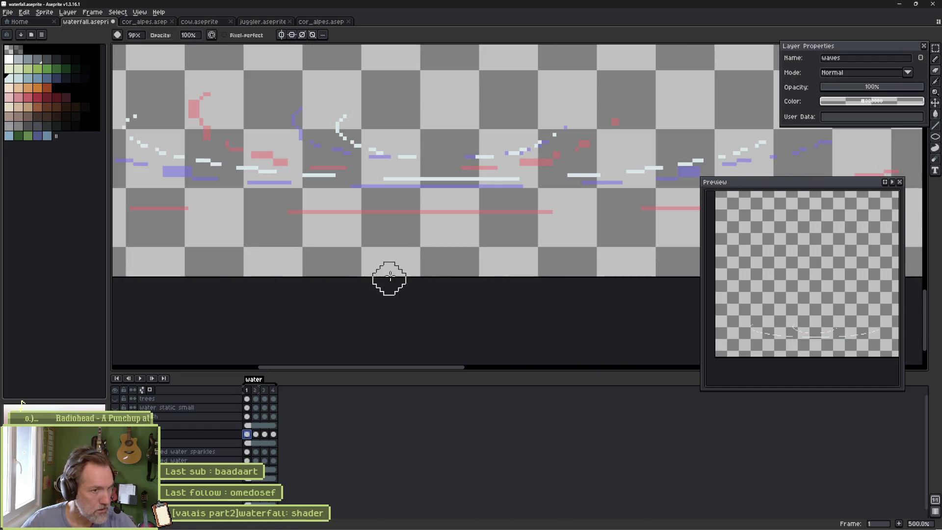
On frame 2, thin the light cyan block and white wave stroke with a 3px eraser.
key("b")
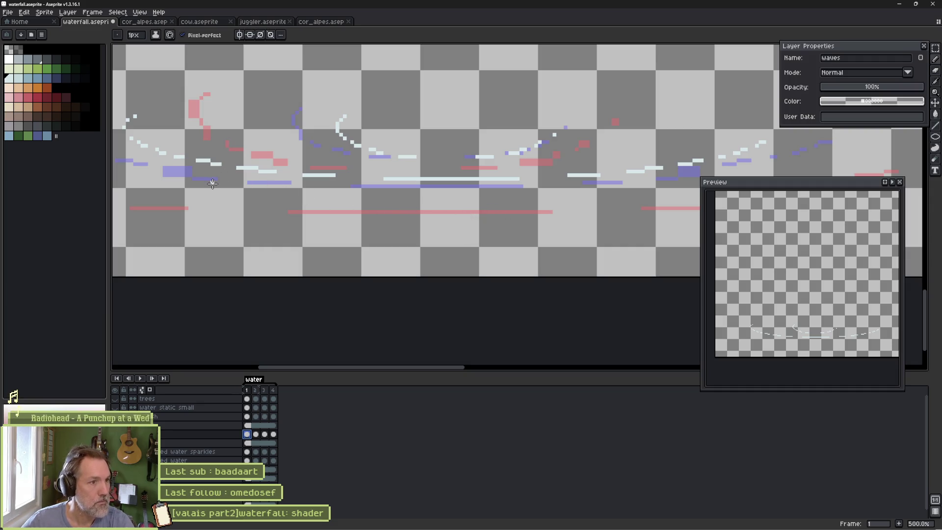
key("Right")
key("e")
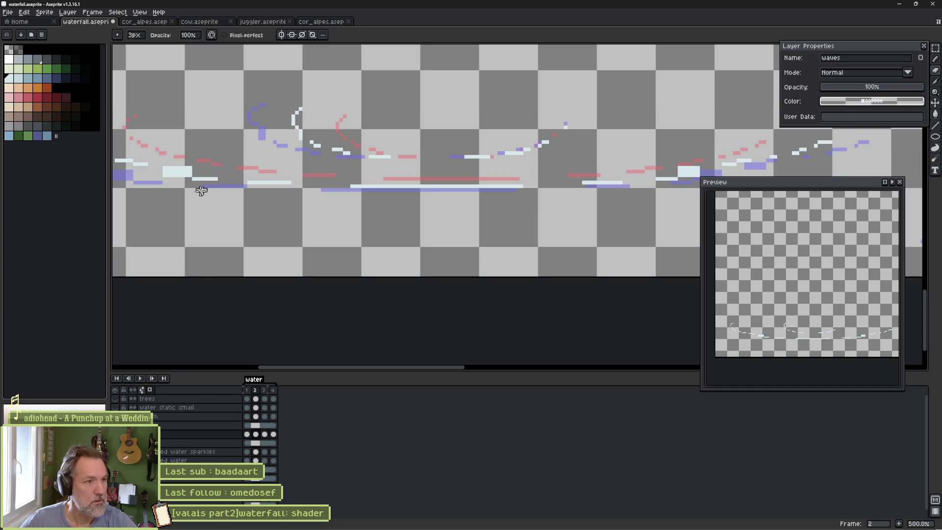
scroll(193, 190, "up", 1)
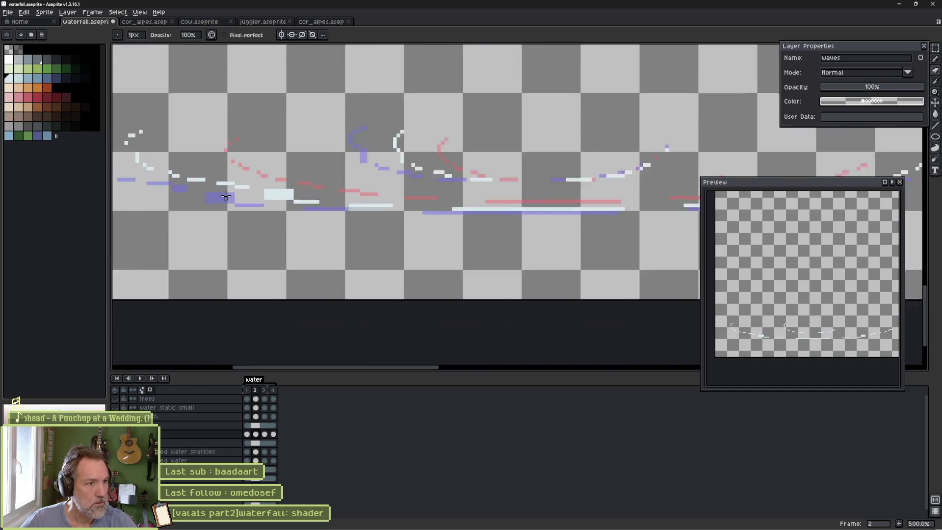
scroll(225, 197, "up", 1)
mouse_move(313, 187)
left_mouse_down()
mouse_move(300, 185)
mouse_move(329, 193)
mouse_move(292, 189)
left_mouse_up()
mouse_move(210, 181)
left_mouse_down()
mouse_move(511, 216)
mouse_move(357, 195)
mouse_move(131, 198)
left_mouse_up()
scroll(393, 195, "up", 1)
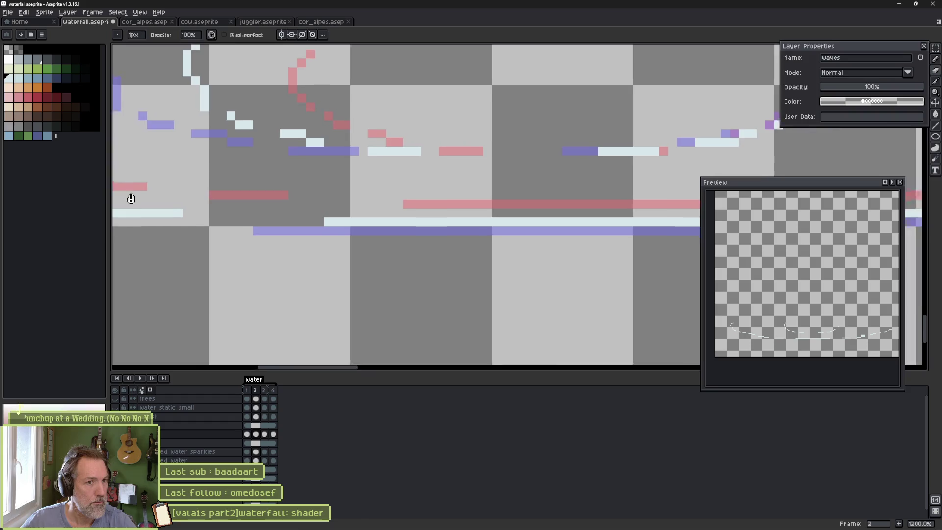
scroll(333, 187, "down", 4)
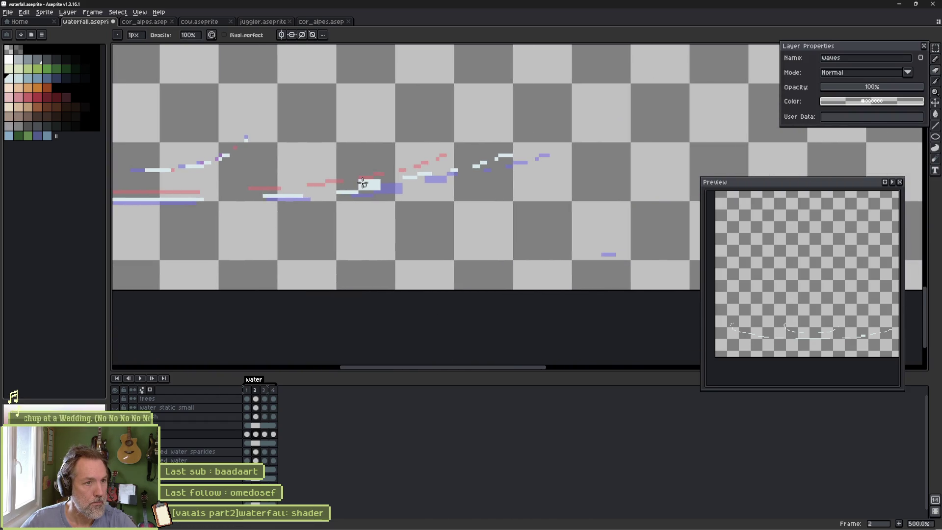
left_click_drag(379, 178, 346, 182)
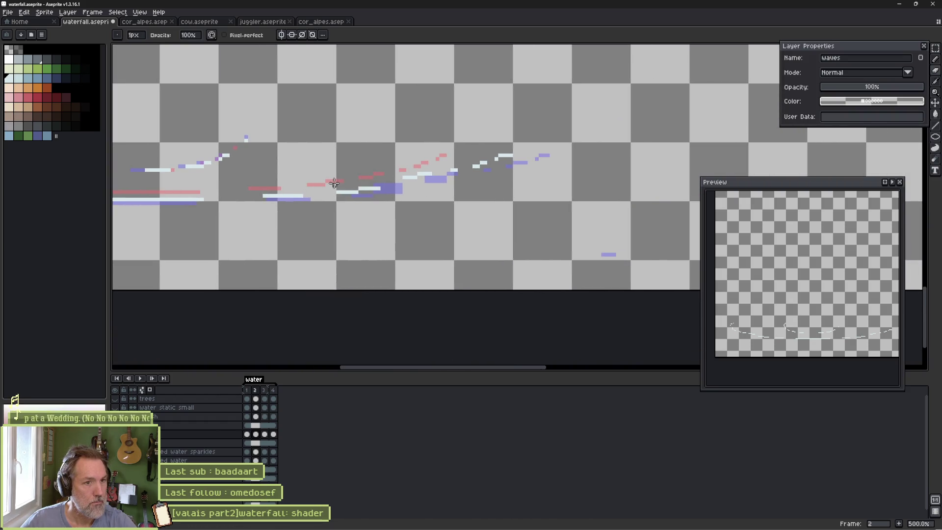
Advance to frame 3 and pan across its wave strokes.
key(".")
mouse_move(320, 183)
left_mouse_down()
mouse_move(262, 189)
mouse_move(444, 152)
left_mouse_up()
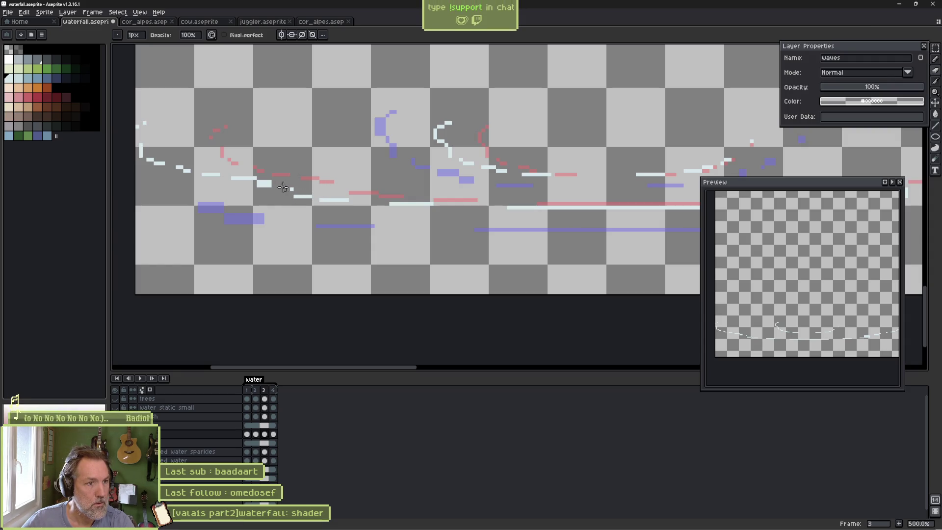
scroll(312, 185, "down", 1)
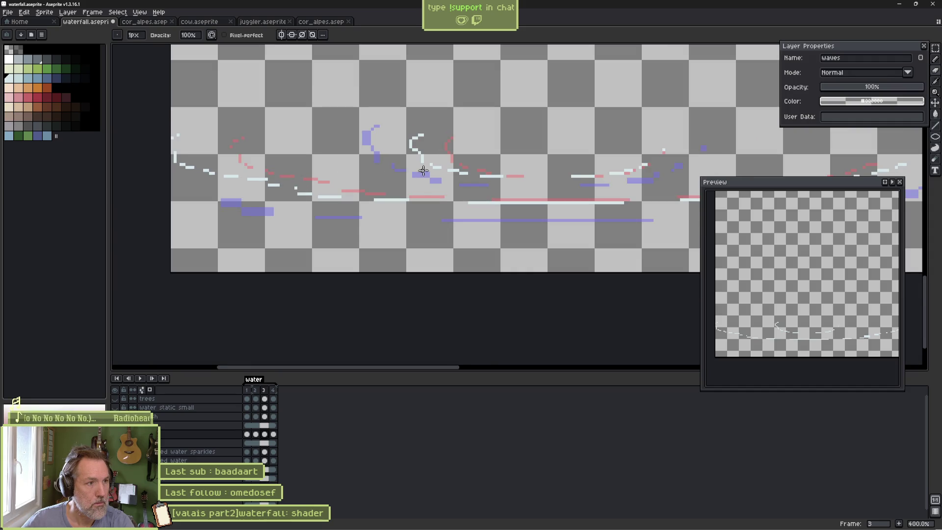
scroll(423, 171, "up", 5)
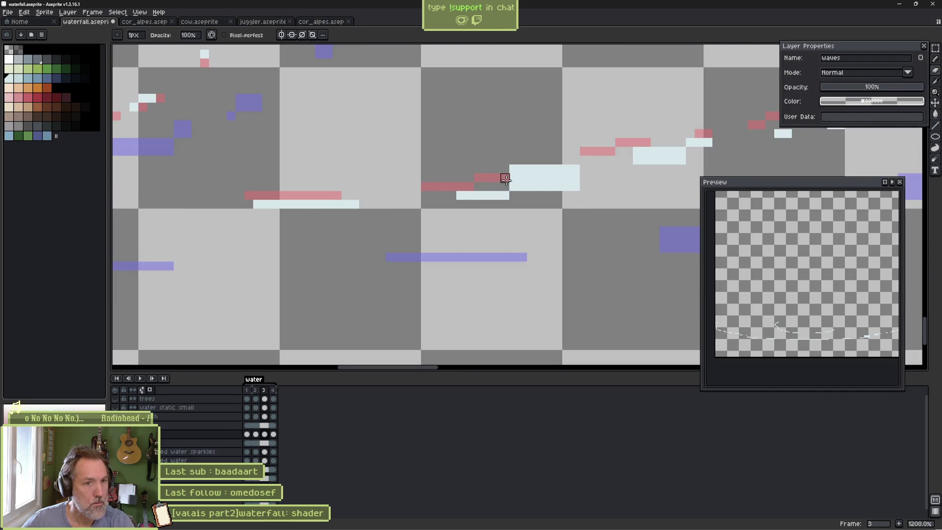
left_click_drag(609, 169, 518, 184)
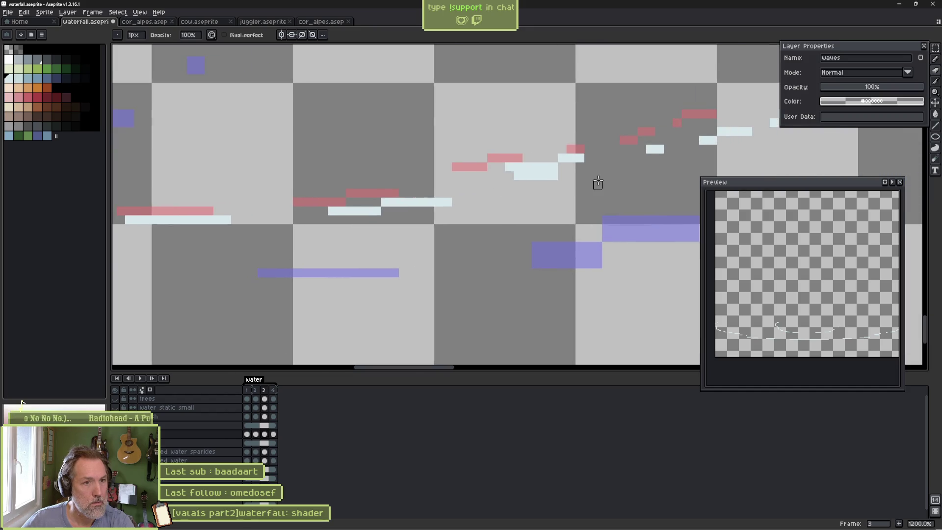
scroll(400, 227, "down", 2)
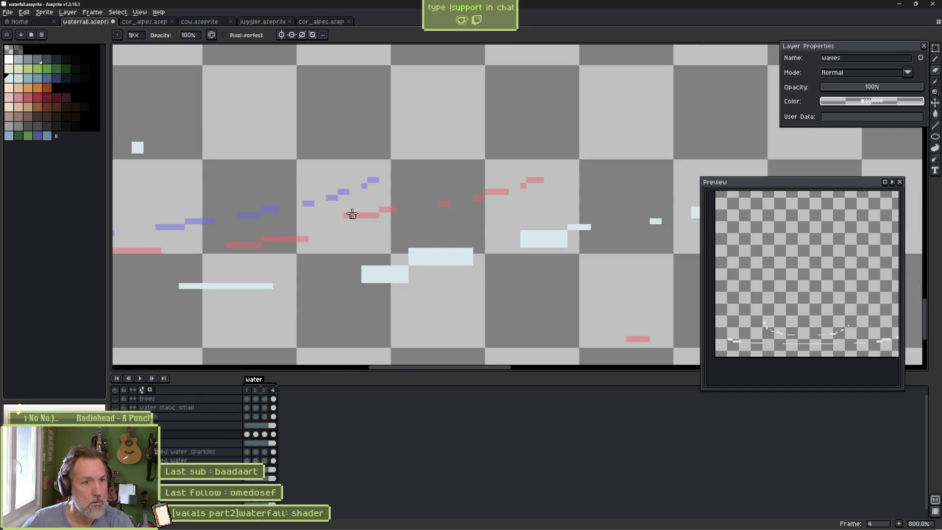
Erase the top and bottom rows and the lower-right part of the light-blue wave block on frame 4.
left_click_drag(483, 246, 422, 250)
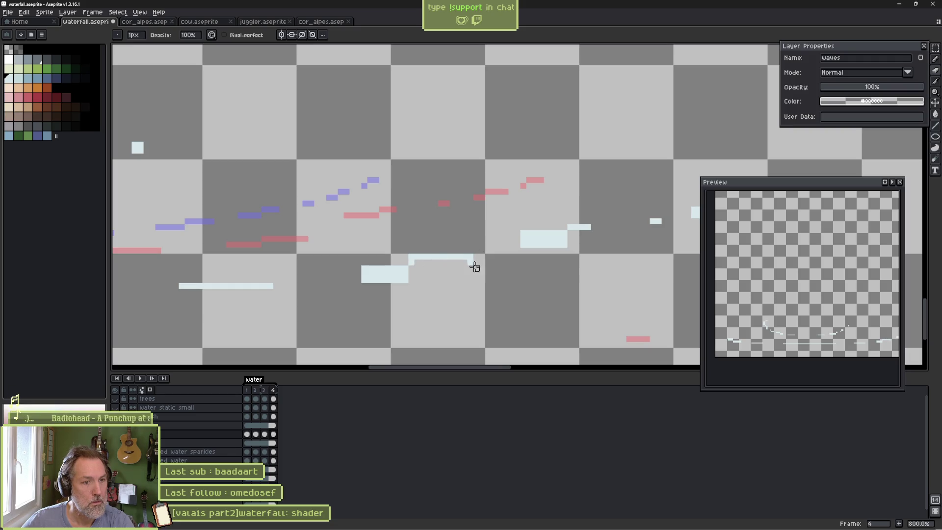
left_click(412, 256)
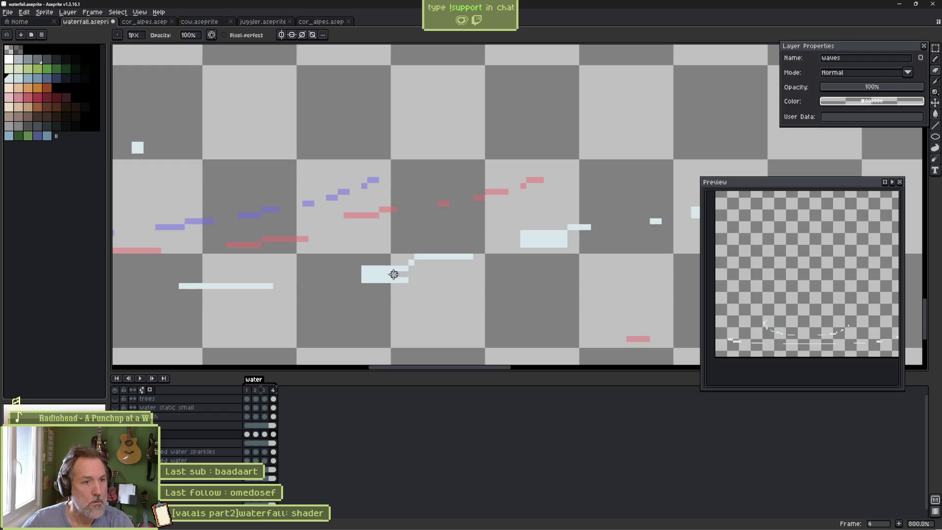
left_click_drag(369, 280, 433, 280)
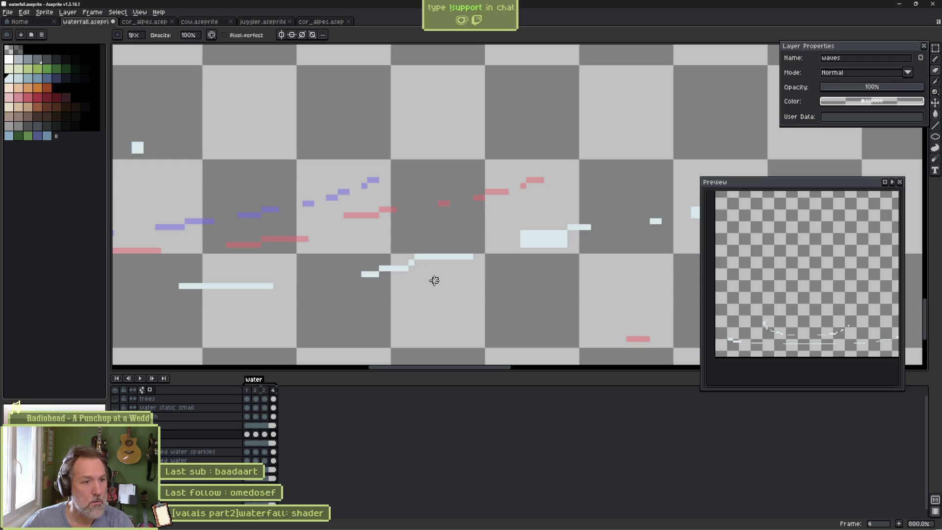
mouse_move(536, 243)
left_mouse_down()
mouse_move(553, 238)
mouse_move(515, 234)
mouse_move(534, 243)
left_mouse_up()
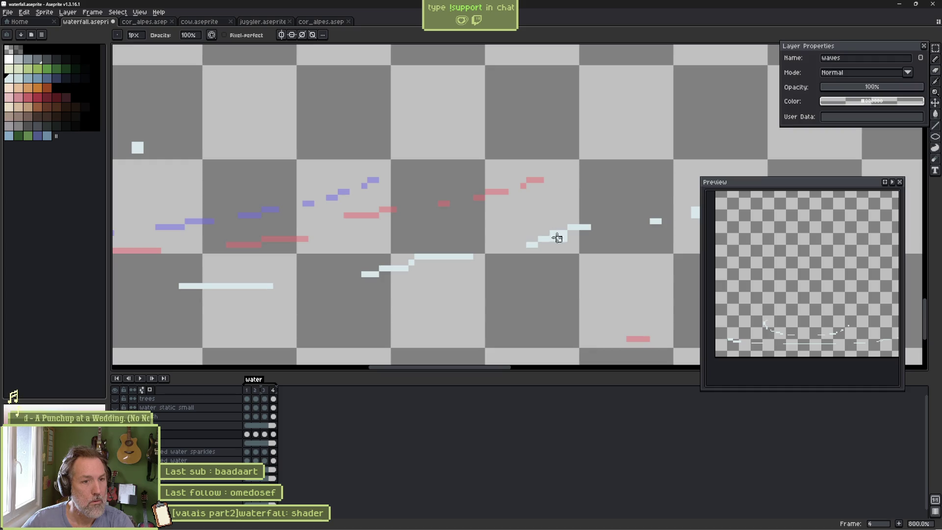
scroll(588, 239, "down", 2)
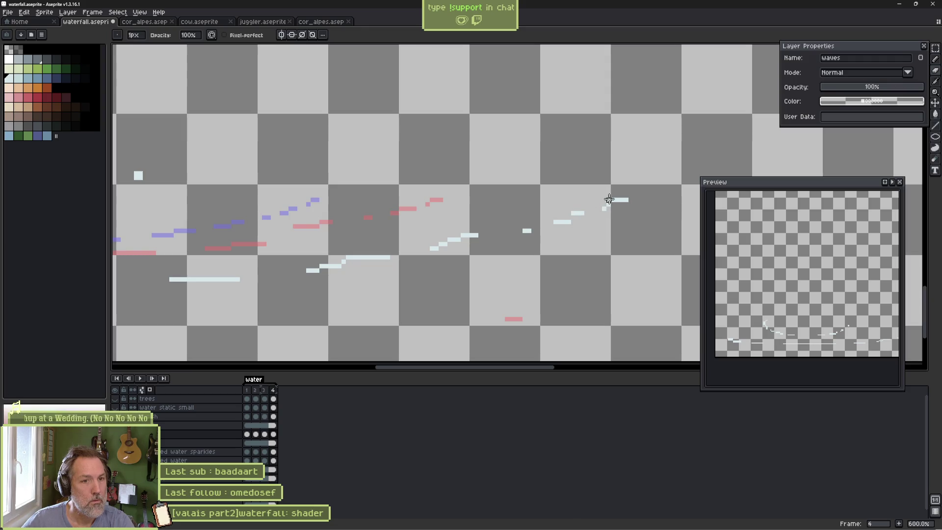
scroll(608, 199, "down", 1)
scroll(520, 212, "up", 3)
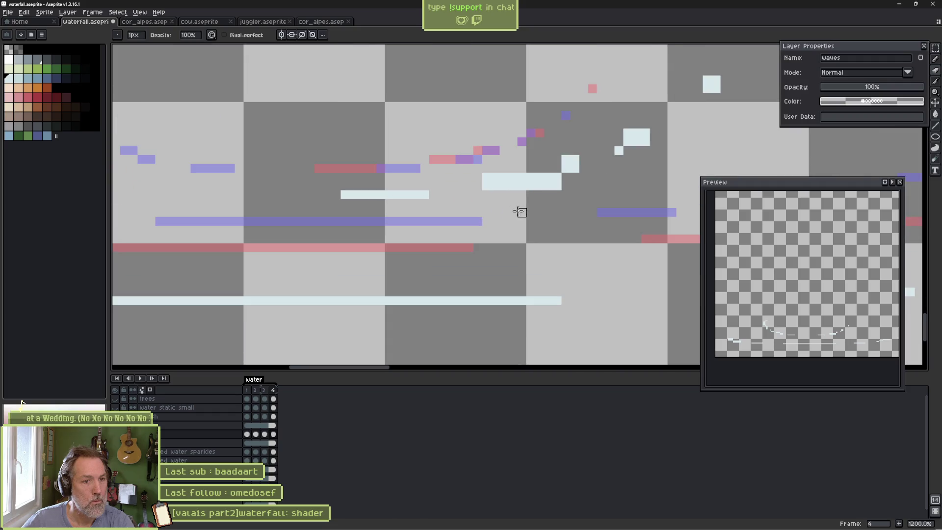
Thin the remaining light-blue bars, curves and extra rows to one-pixel-wide ripple lines.
left_click_drag(495, 178, 548, 177)
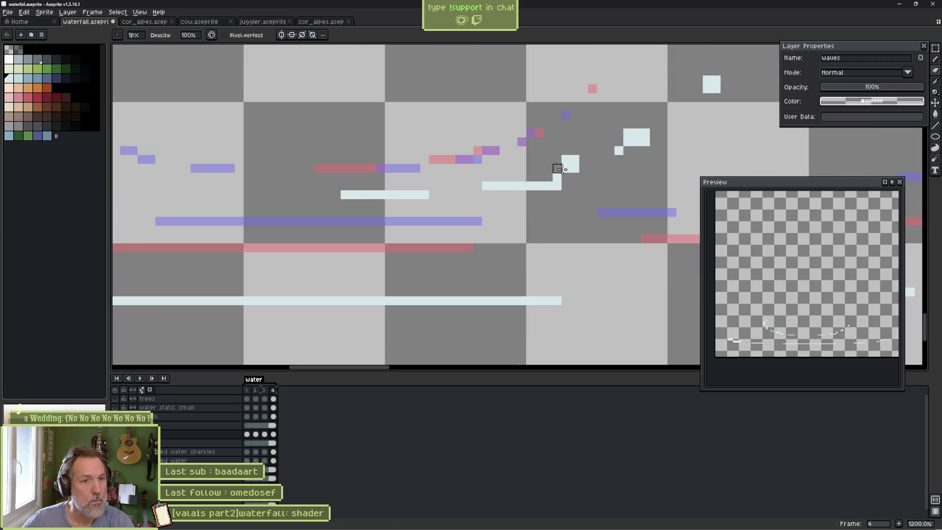
left_click(565, 159)
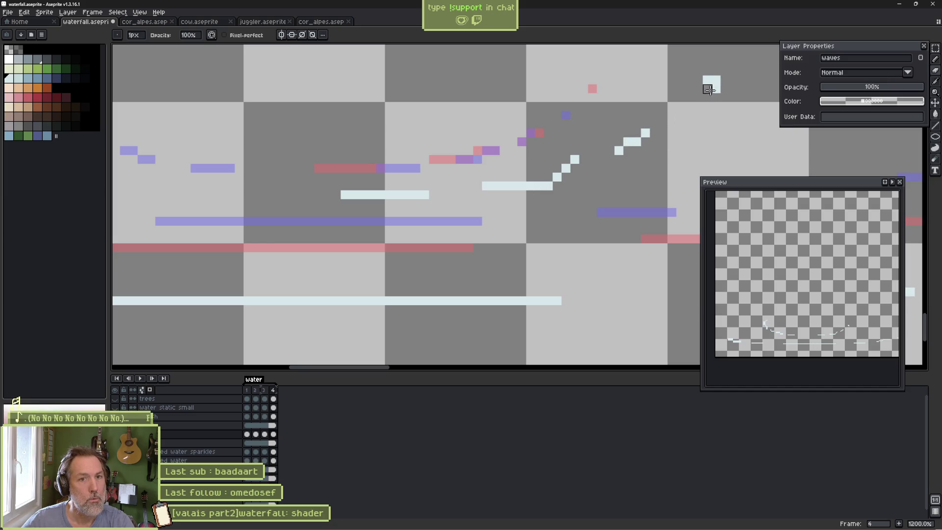
scroll(521, 160, "down", 2)
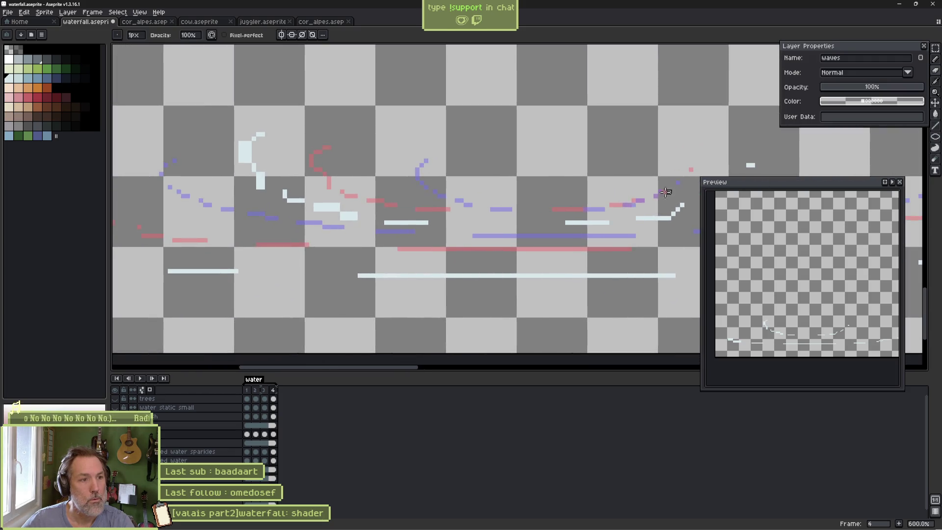
scroll(339, 228, "up", 4)
left_click_drag(305, 204, 223, 181)
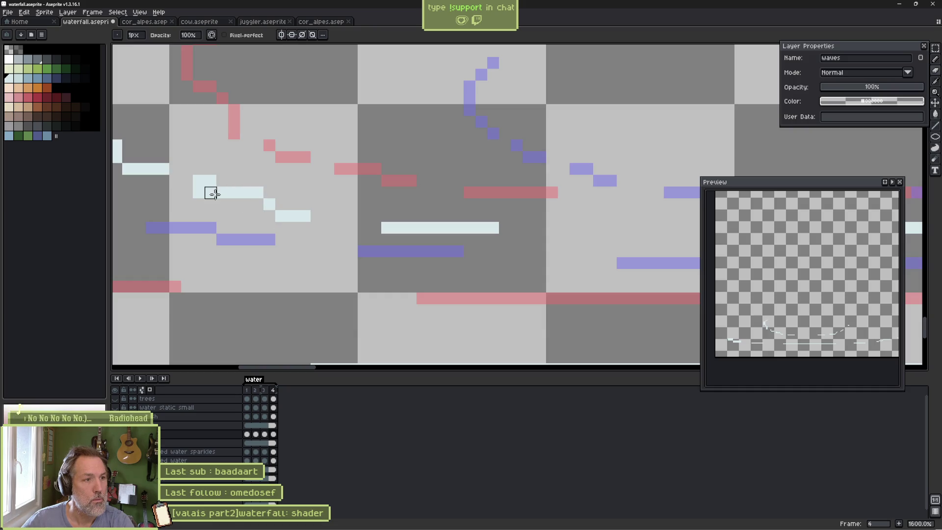
scroll(558, 208, "down", 2)
scroll(442, 242, "up", 1)
left_click_drag(415, 234, 415, 215)
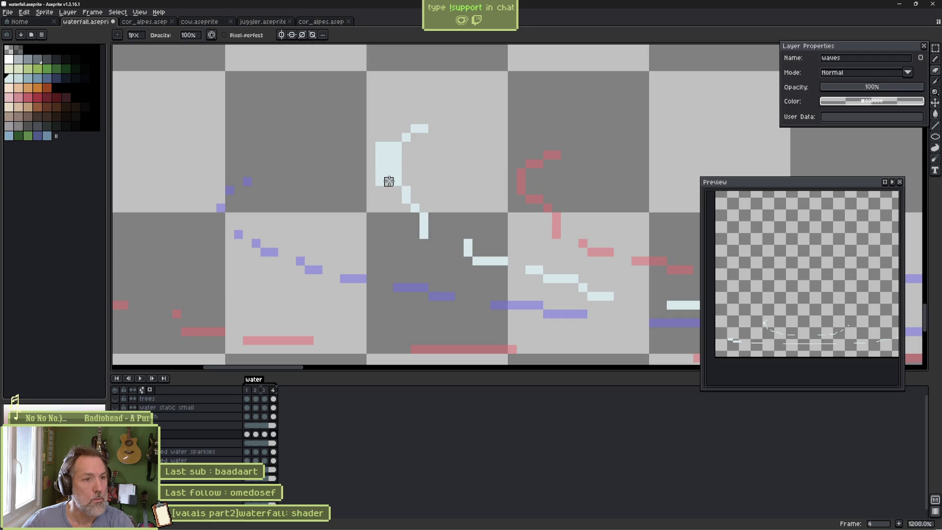
left_click_drag(387, 146, 381, 166)
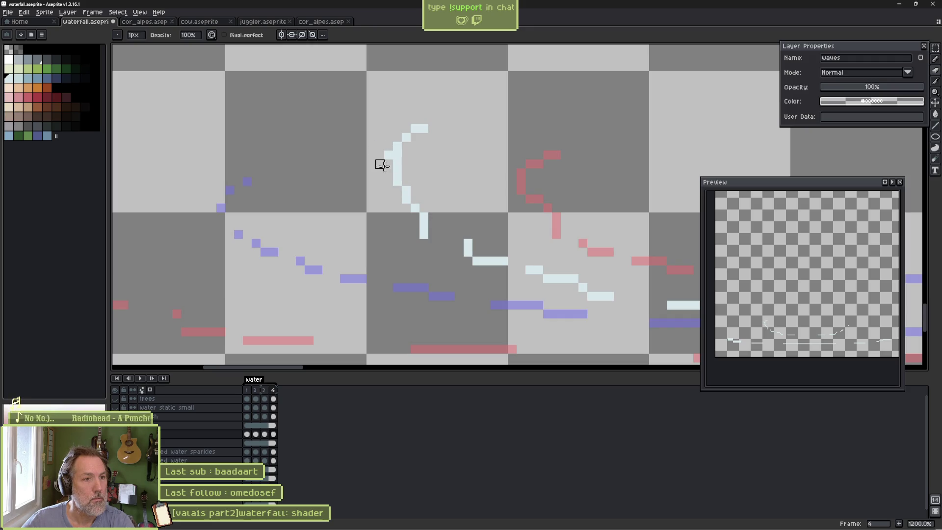
scroll(442, 171, "down", 5)
scroll(452, 200, "up", 3)
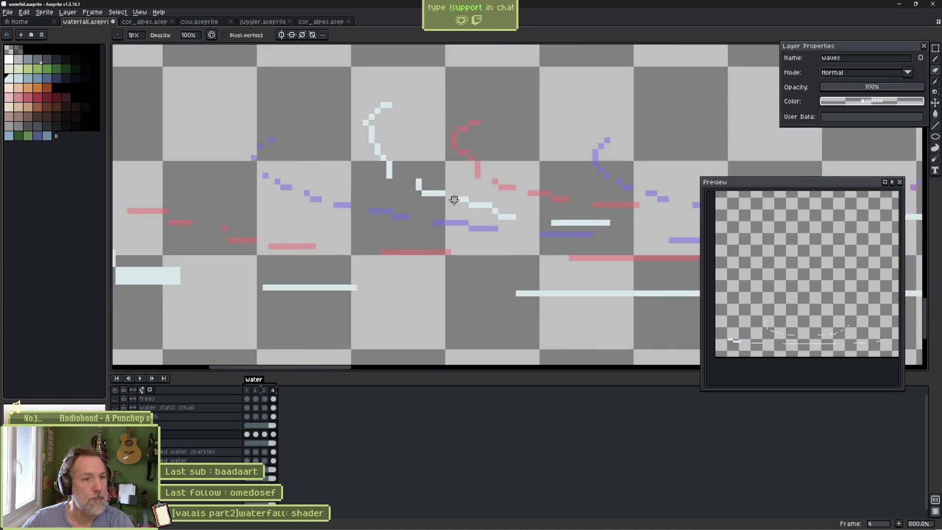
scroll(505, 239, "down", 2)
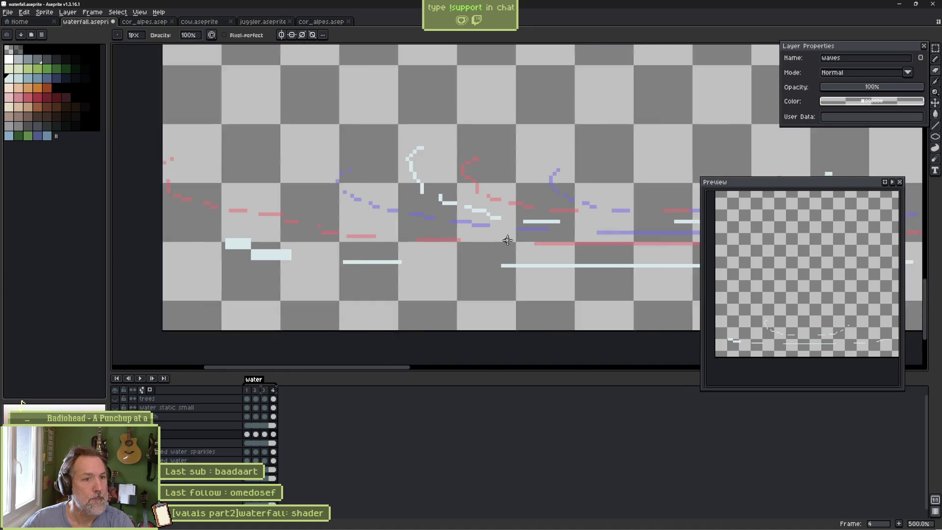
scroll(238, 249, "up", 6)
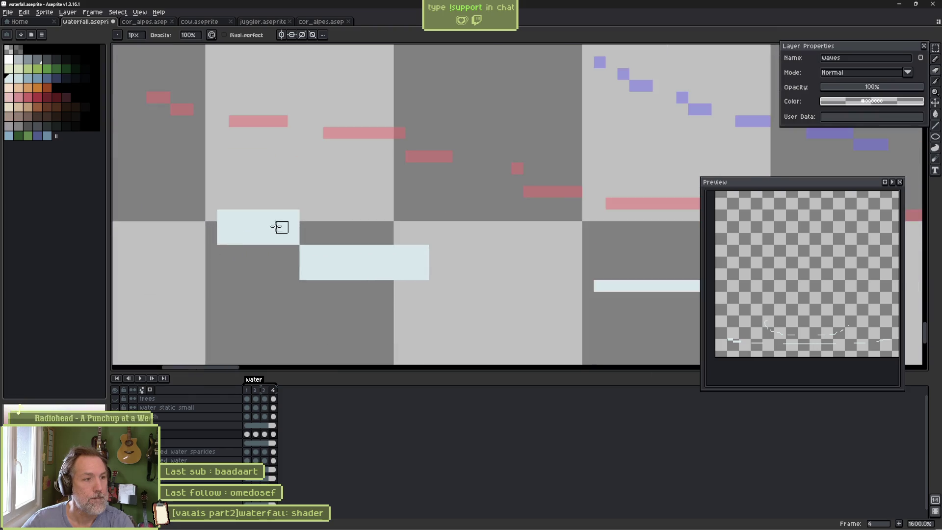
mouse_move(244, 235)
left_mouse_down()
mouse_move(376, 263)
mouse_move(446, 261)
mouse_move(371, 250)
mouse_move(294, 275)
left_mouse_up()
scroll(466, 255, "down", 8)
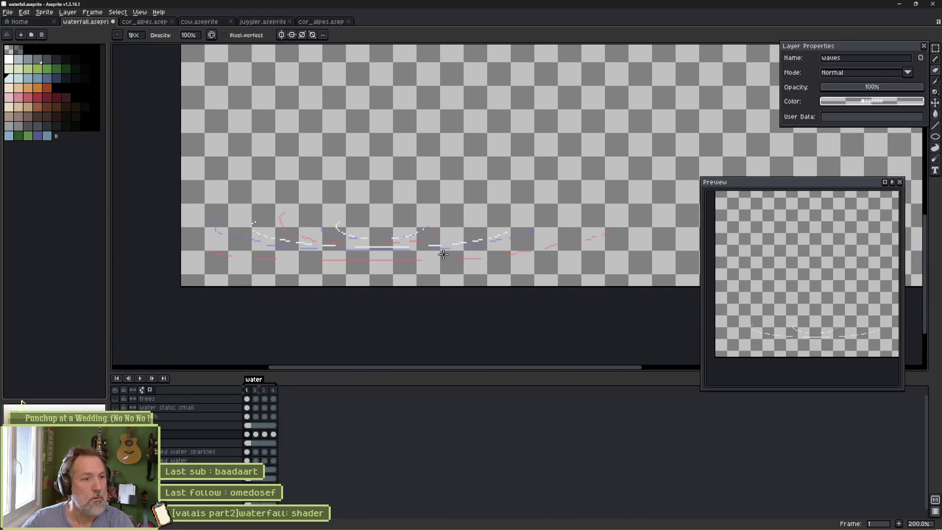
Preview the wave animation, then erase most of frame 2's white vertical splash stroke with a 5 px eraser.
key("Return")
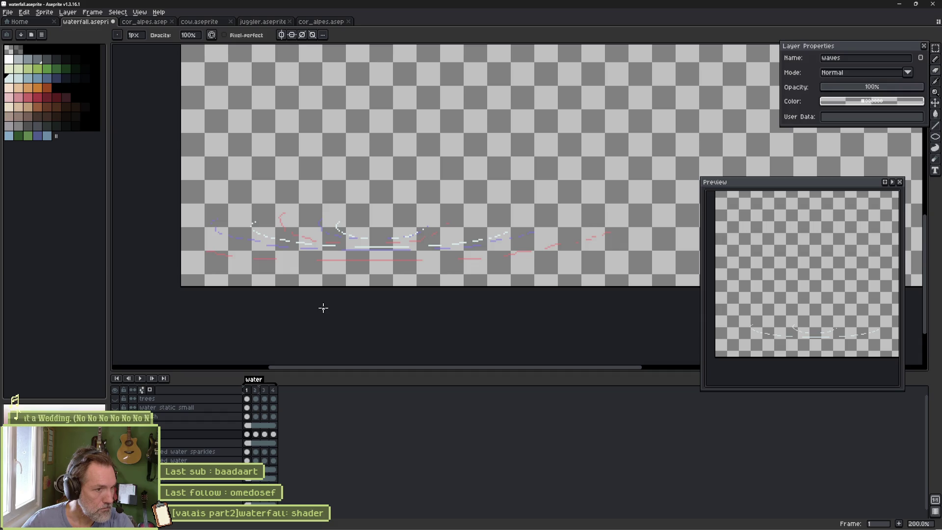
scroll(312, 267, "up", 3)
key("plus")
key("plus")
key("plus")
left_click(214, 142)
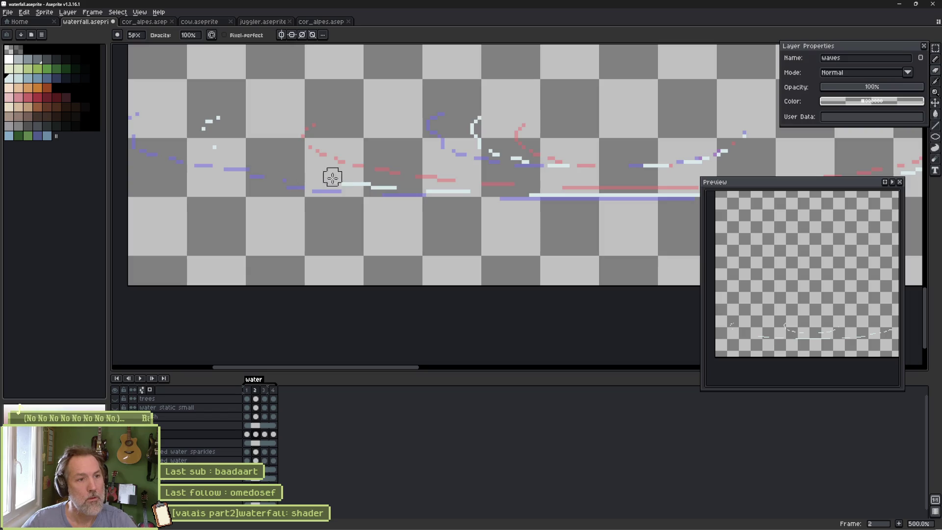
scroll(441, 191, "right", 3)
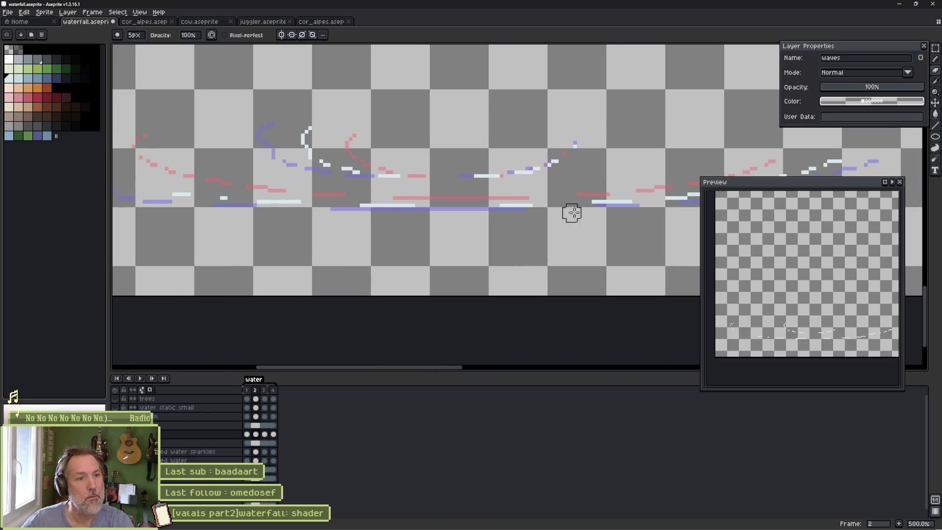
scroll(572, 212, "right", 3)
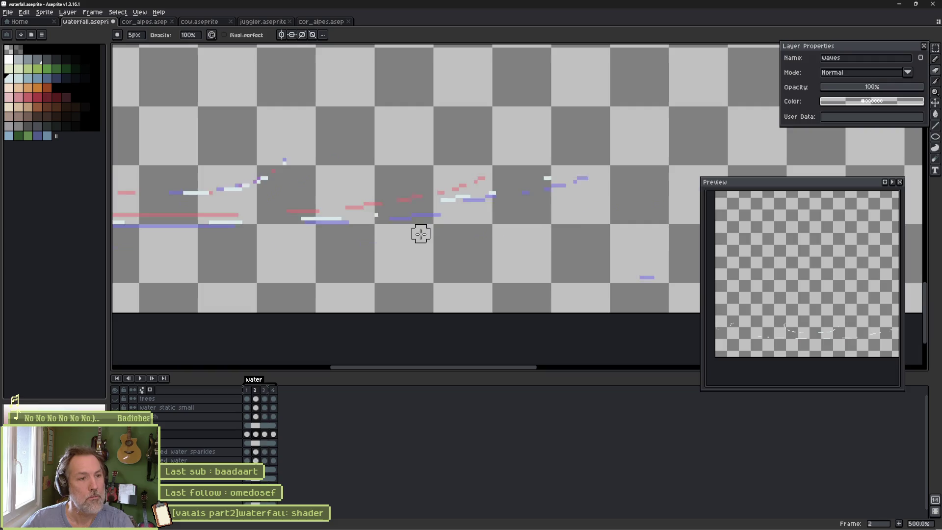
key("Right")
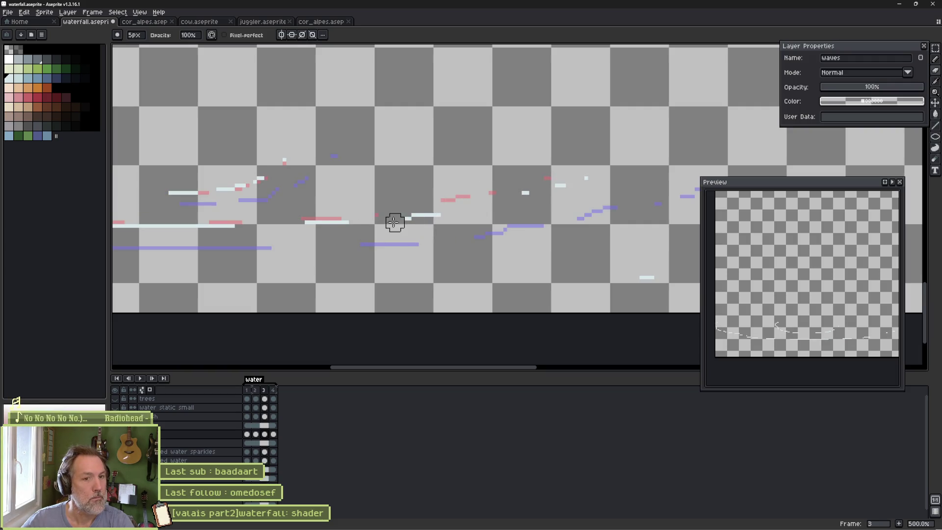
Erase the stray white wave strokes across frame 3, working toward the left.
scroll(538, 236, "left", 2)
left_click_drag(547, 216, 241, 224)
scroll(383, 219, "left", 5)
left_click_drag(378, 231, 227, 198)
scroll(311, 214, "left", 5)
mouse_move(326, 231)
left_mouse_down()
mouse_move(273, 200)
mouse_move(316, 214)
mouse_move(311, 227)
left_mouse_up()
scroll(473, 247, "down", 3)
scroll(563, 253, "right", 5)
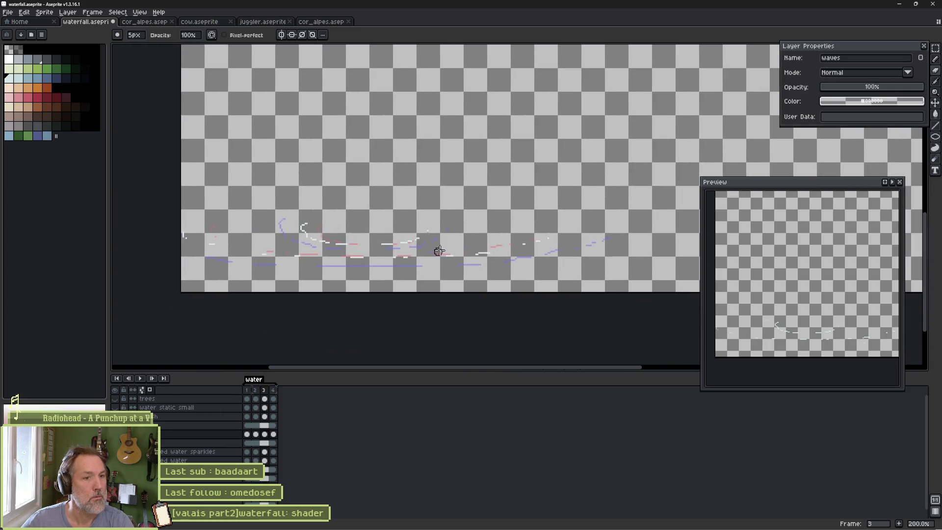
Shorten frame 4's long white pond ripple line and preview the playback.
key("Right")
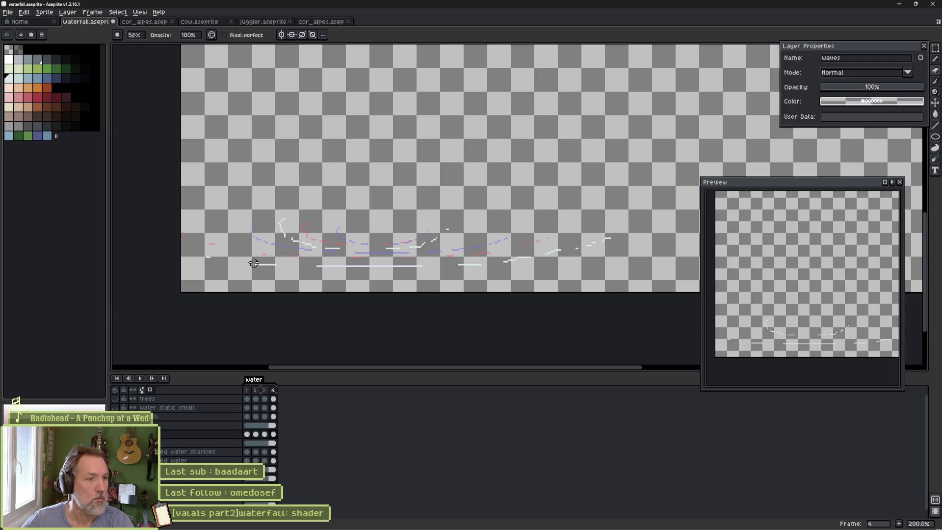
mouse_move(346, 271)
left_mouse_down()
mouse_move(412, 264)
mouse_move(344, 265)
left_mouse_up()
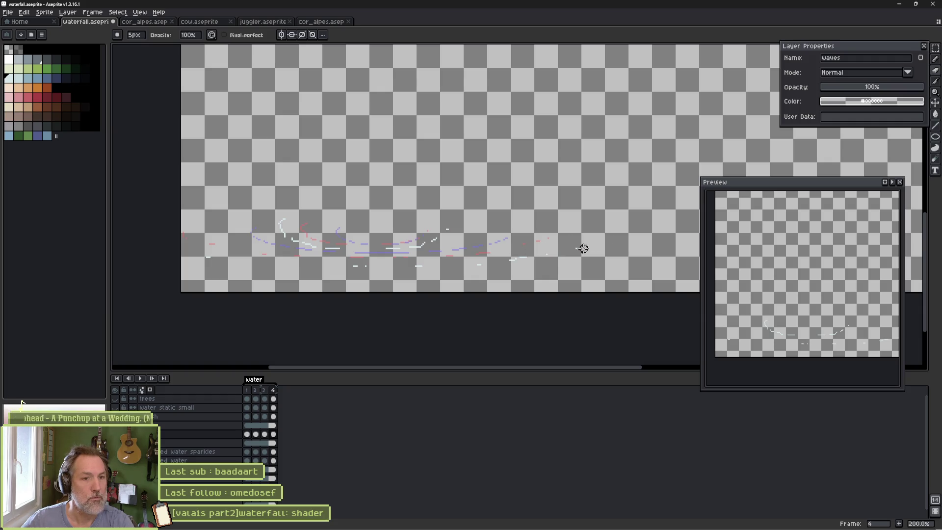
key("Return")
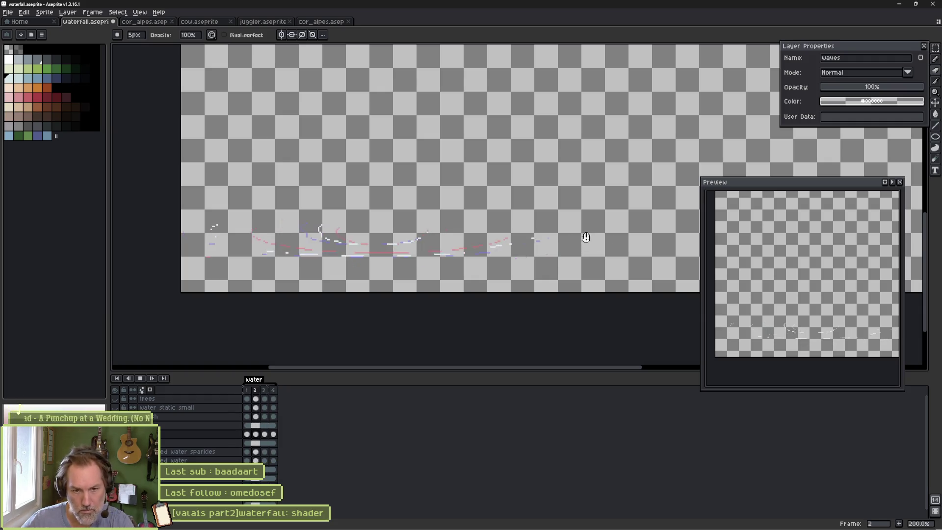
right_click(445, 239)
Step through the water frames one by one, then play and stop the looping animation.
left_click(521, 249)
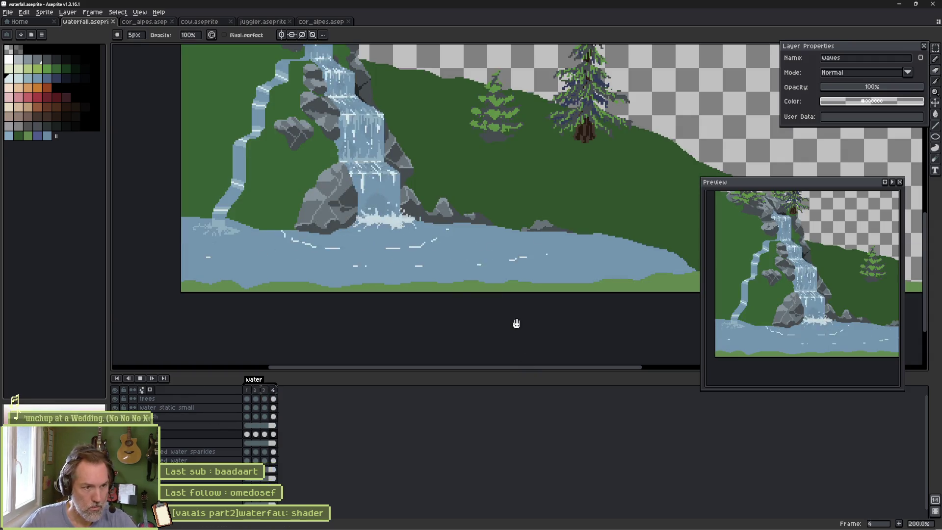
key("Return")
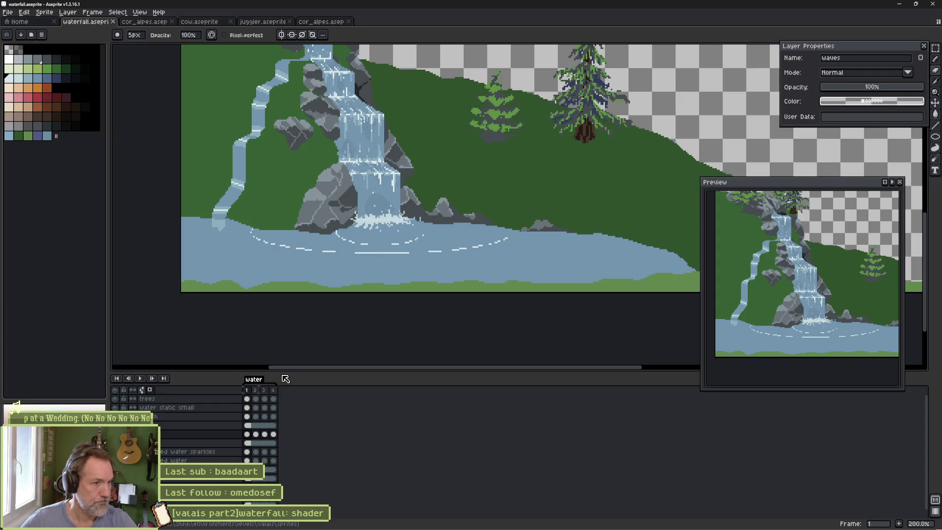
key("Right")
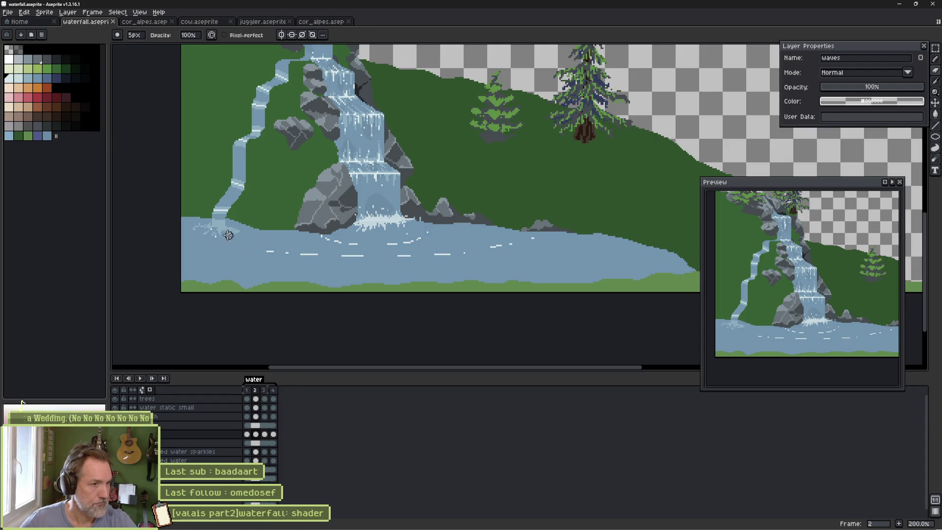
key("Right")
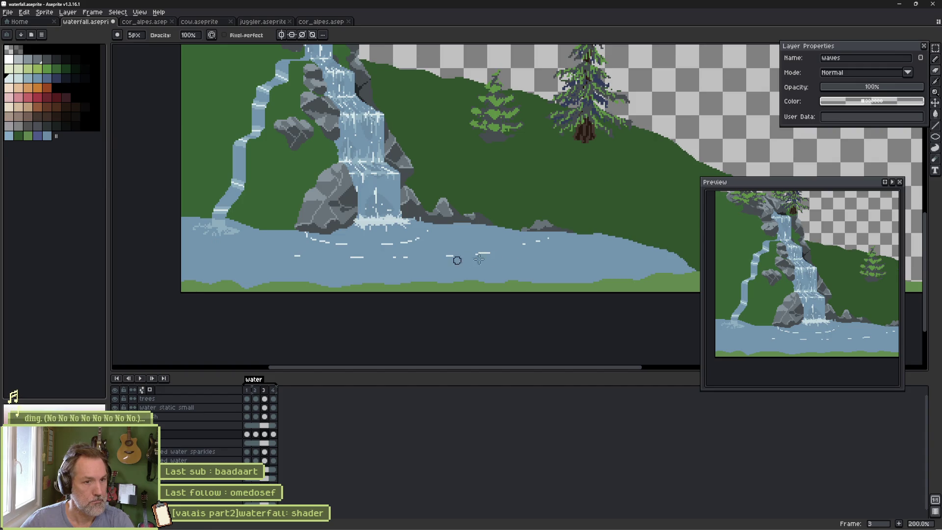
key("Right")
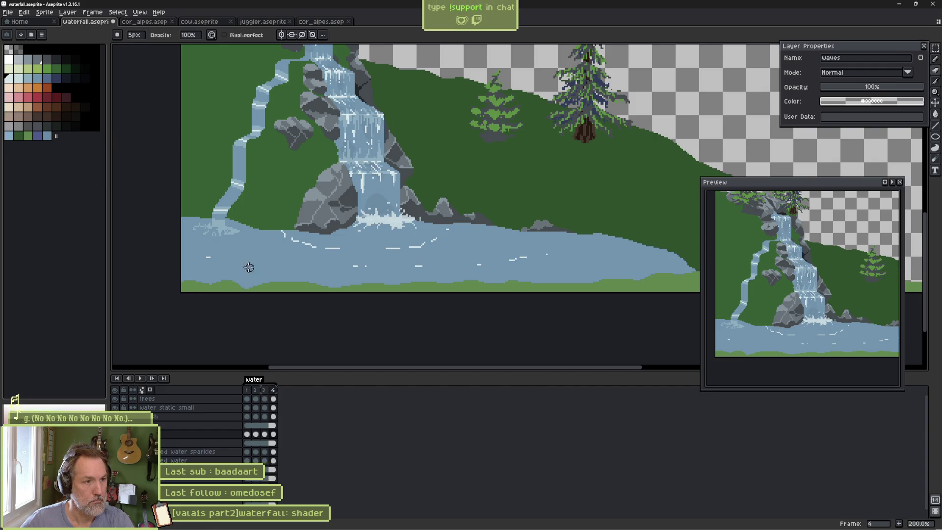
key("Right")
key("Right")
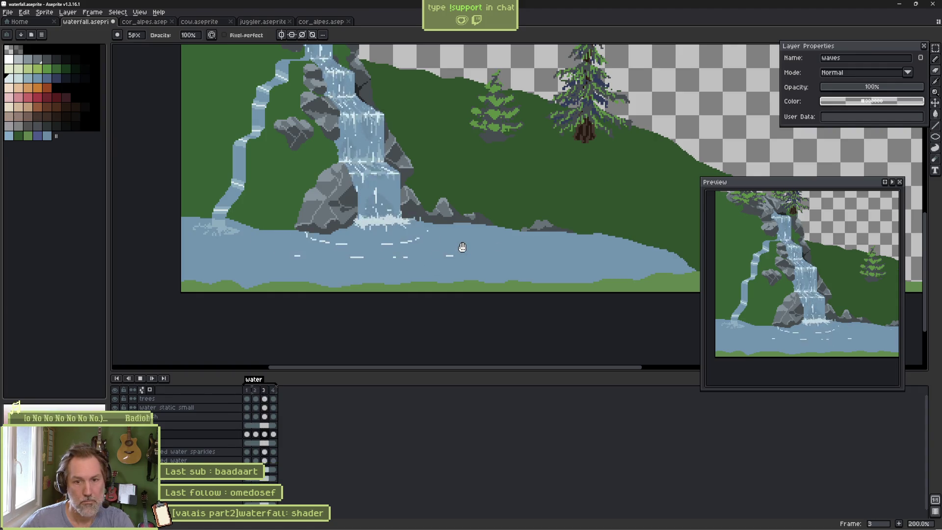
key("Return")
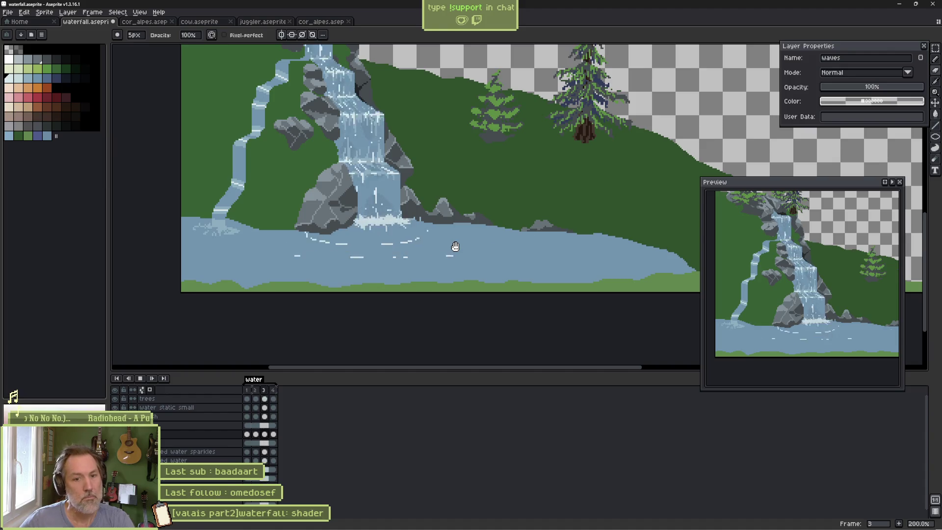
key("Return")
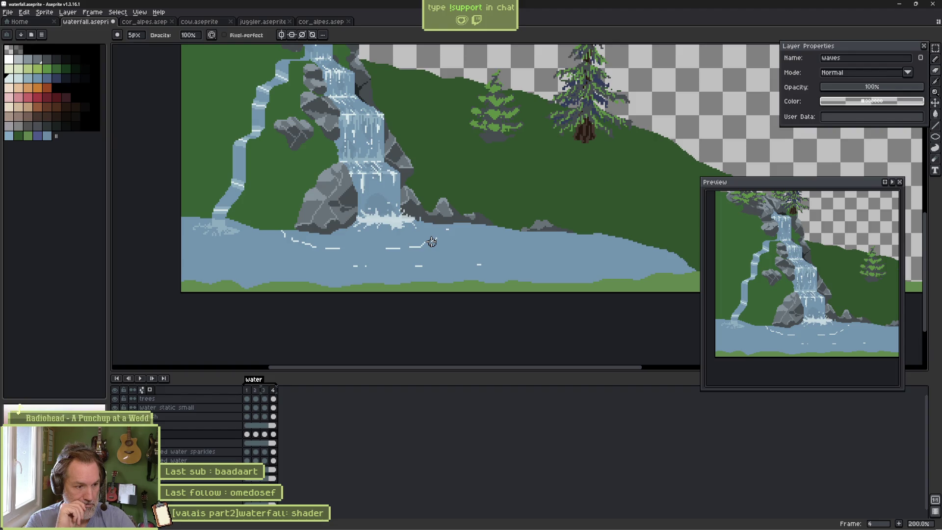
Save waterfall.aseprite and return to the Godot editor.
key("ctrl+s")
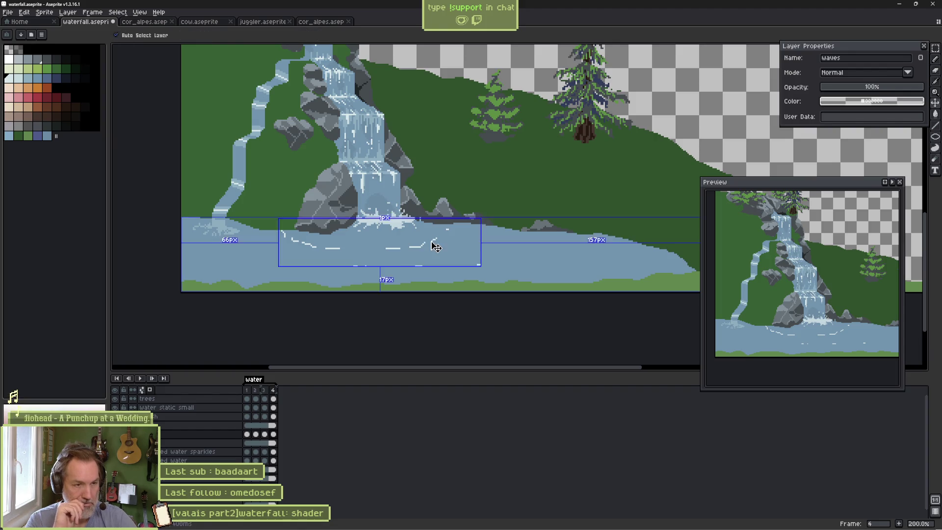
mouse_move(749, 523)
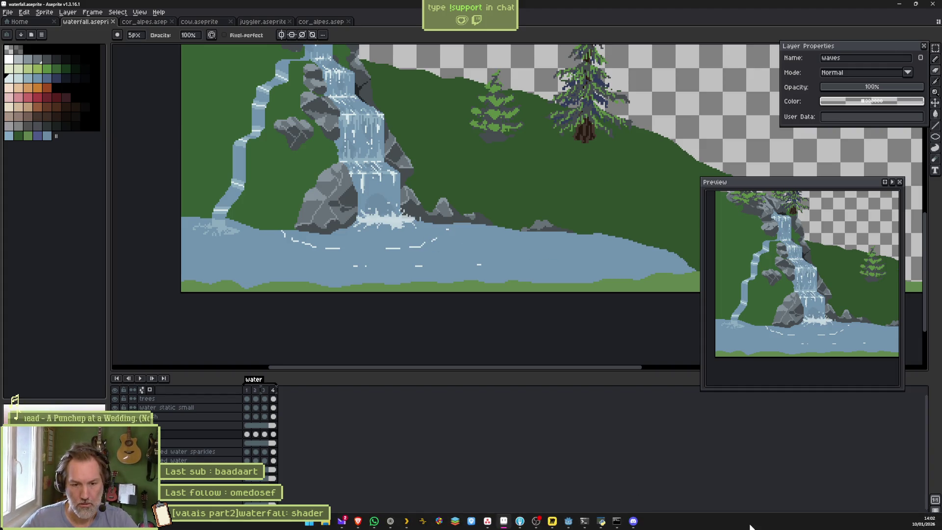
left_click(568, 521)
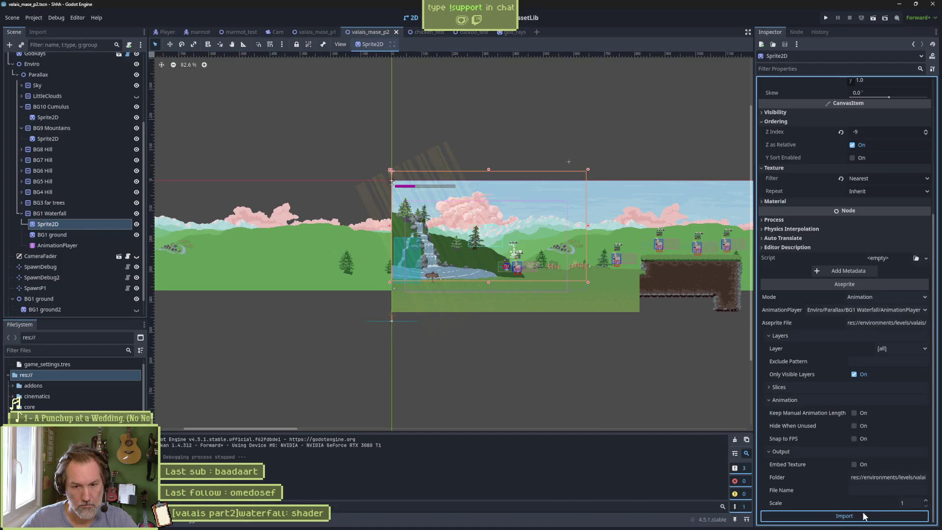
Run the current scene with F6 and move the cat right and back left.
key("F6")
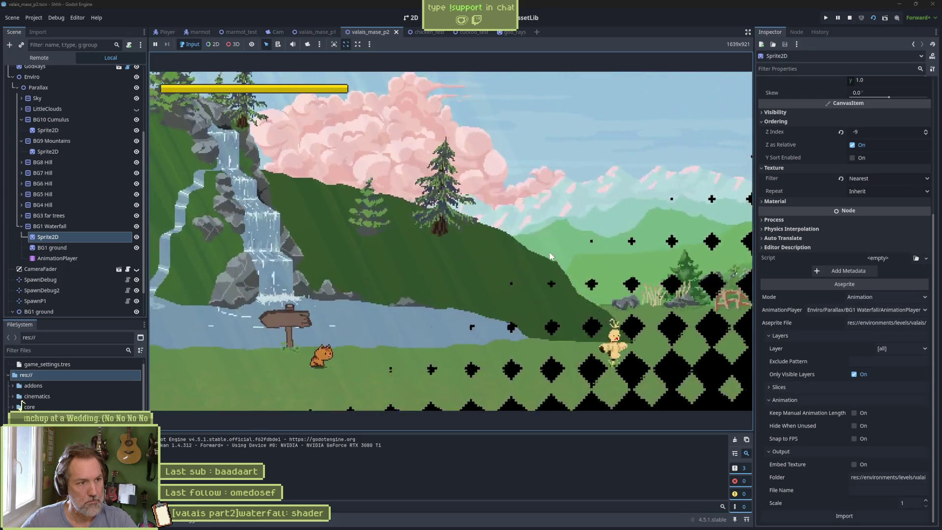
key("Right")
key("Left")
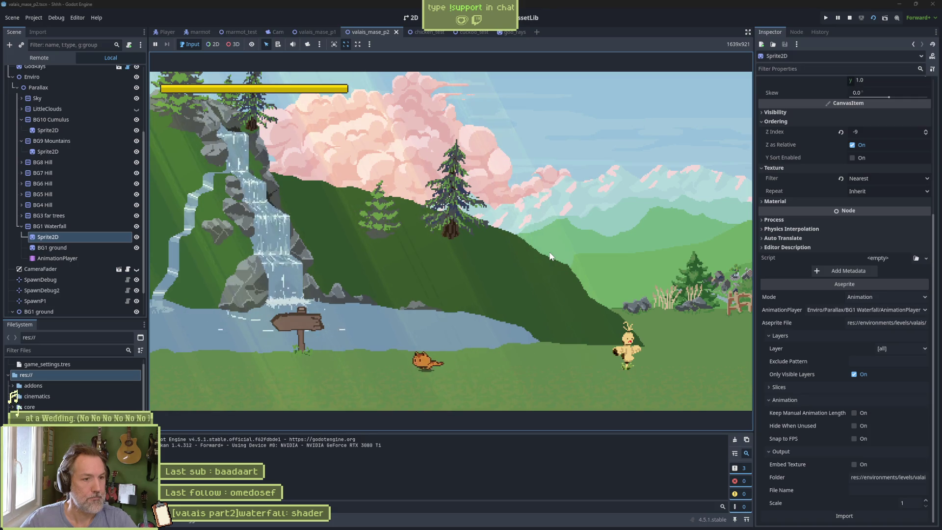
key("Left")
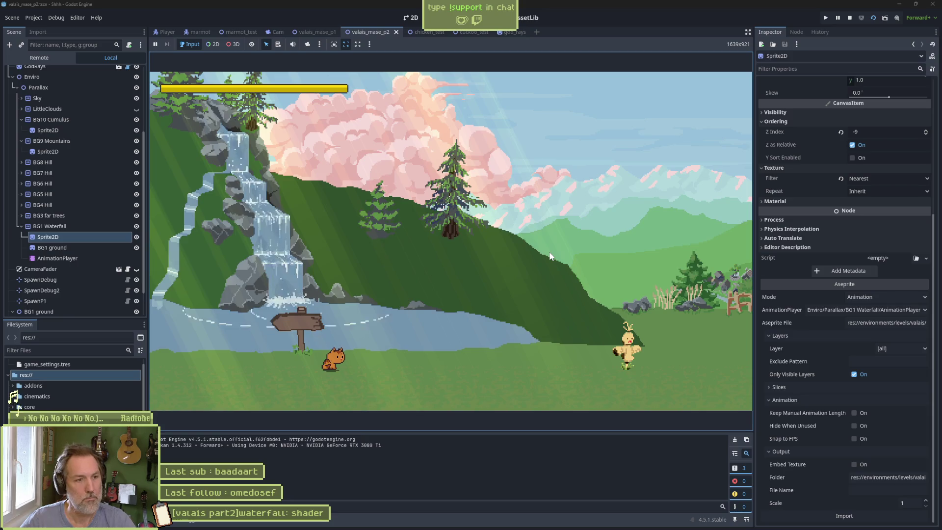
Run the whole project with F5 and move the cat right past the hut, barn, cliff and rock.
key("F5")
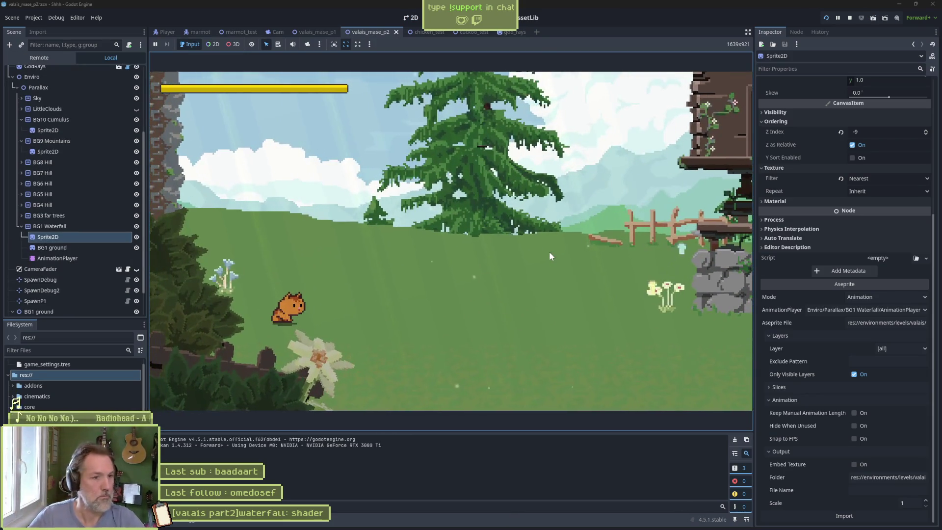
key("Right")
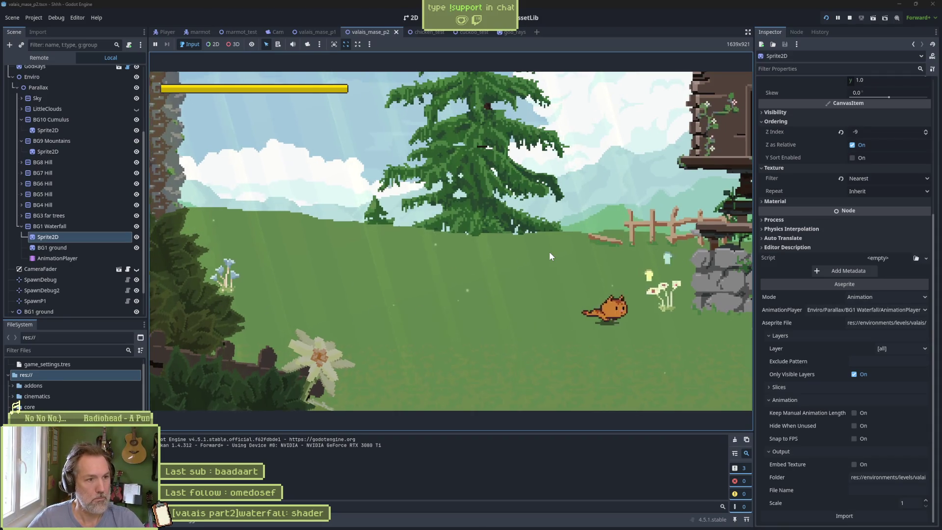
key("Right")
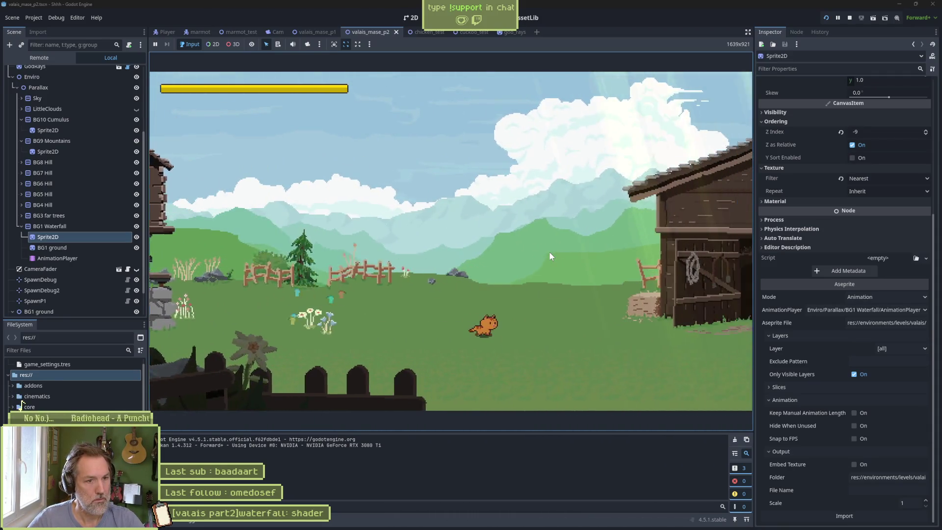
key("Right")
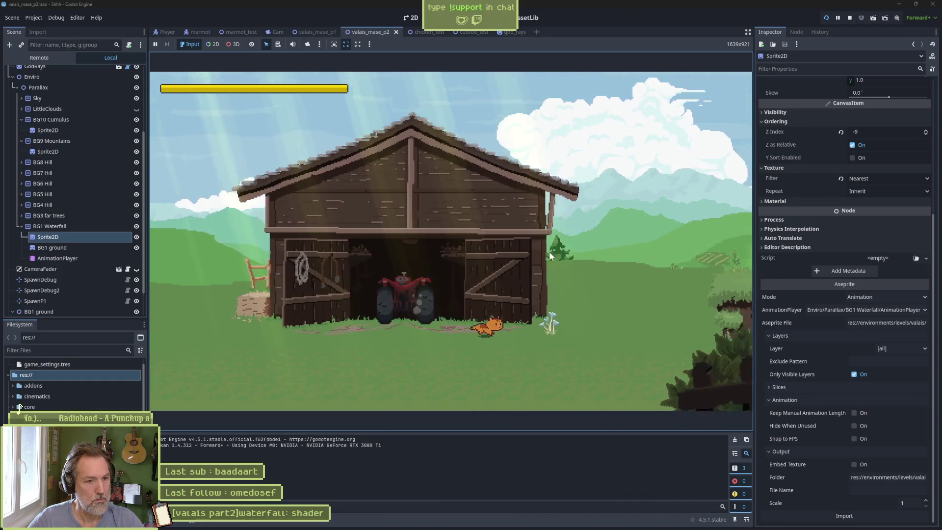
key("Right")
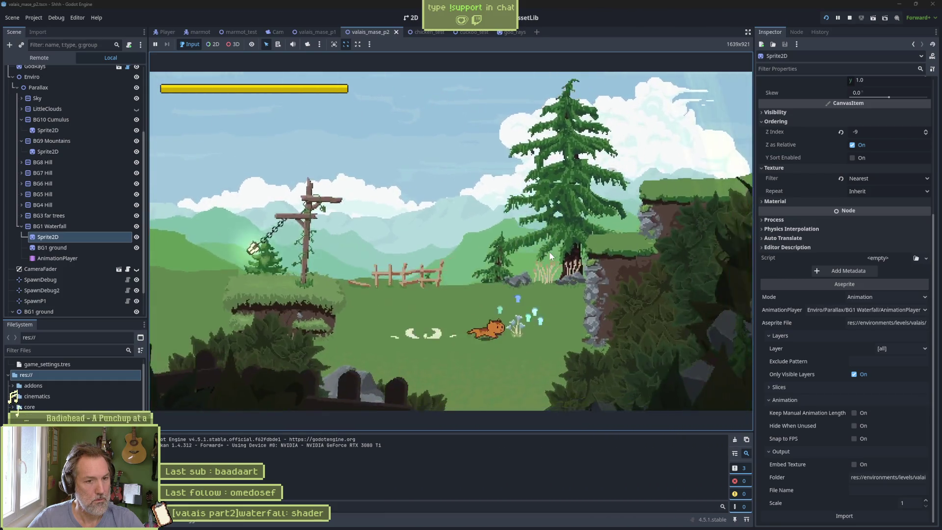
key("Right")
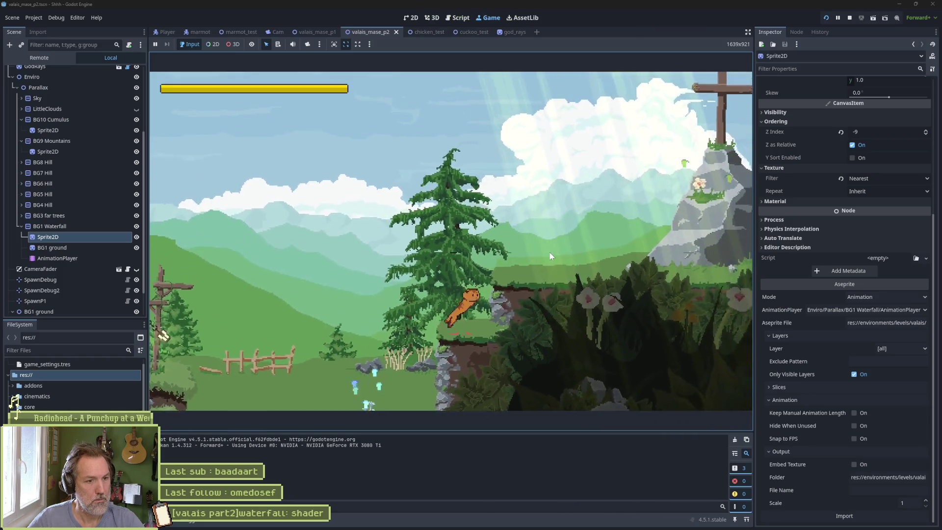
key("Right")
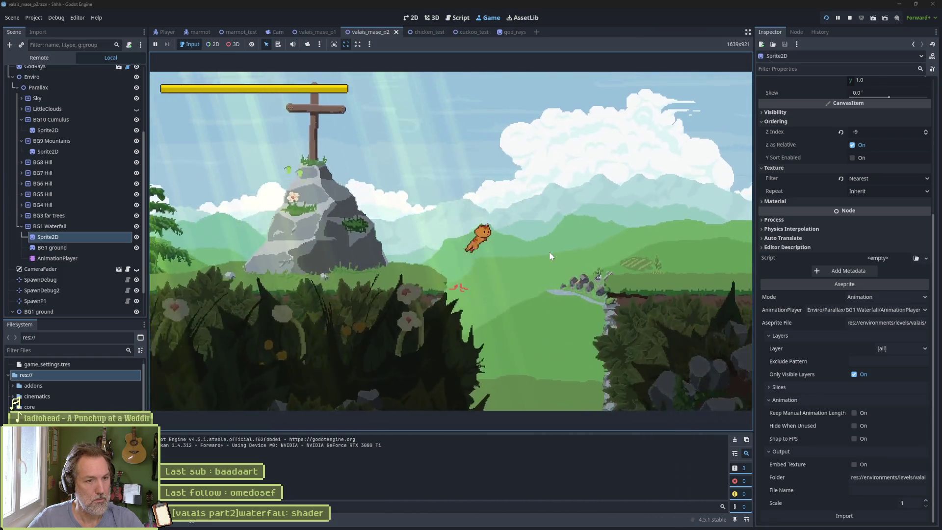
key("Right")
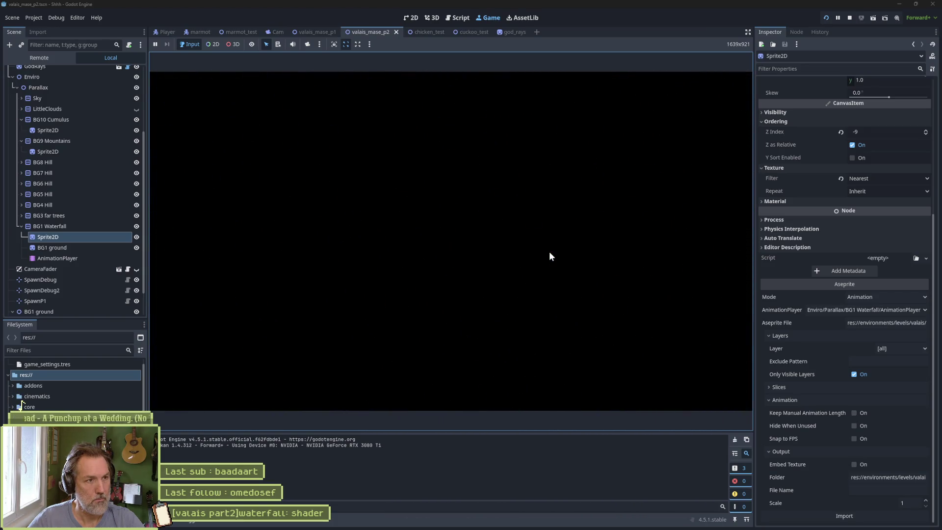
Walk the cat right past the waterfall and back left, then stop the game with F8.
key("Right")
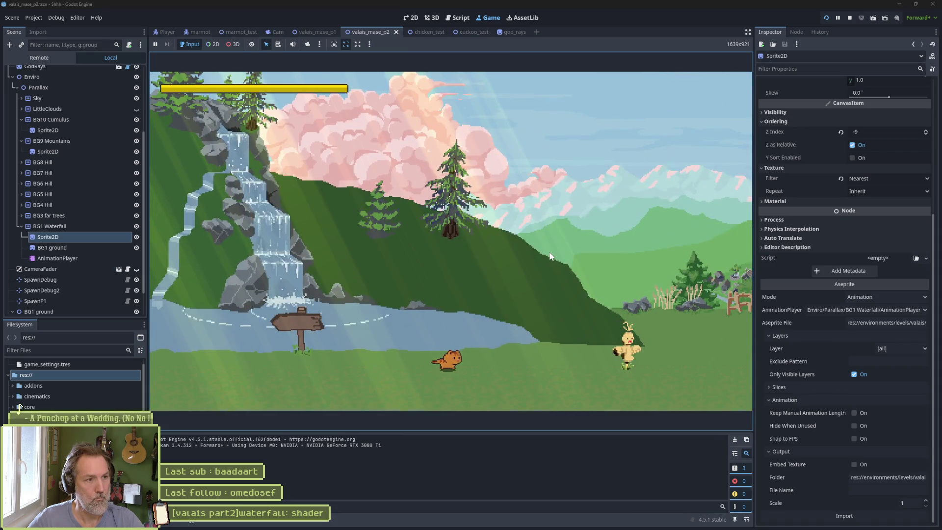
key("Right")
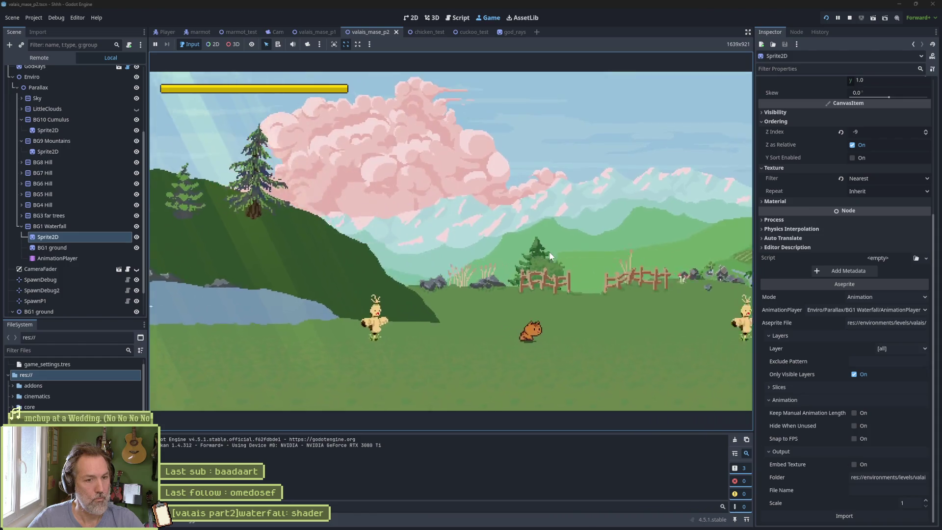
key("Left")
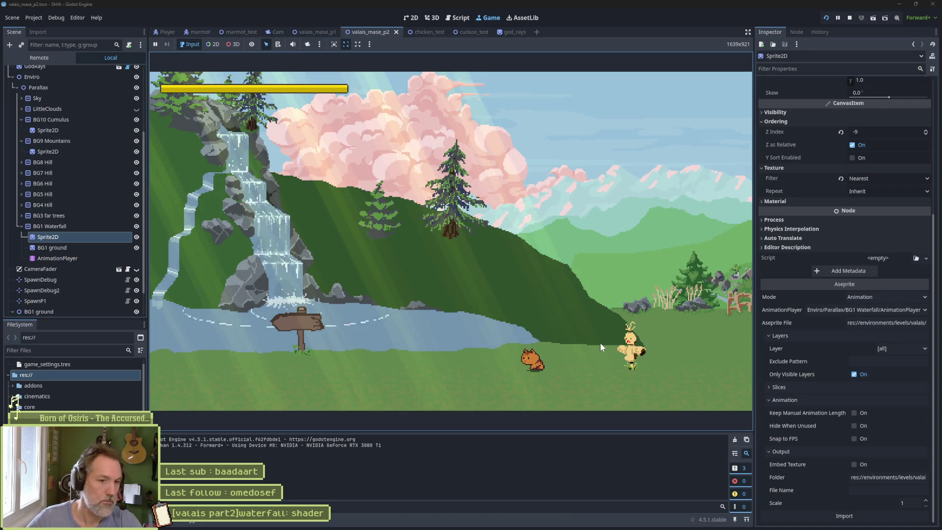
key("F8")
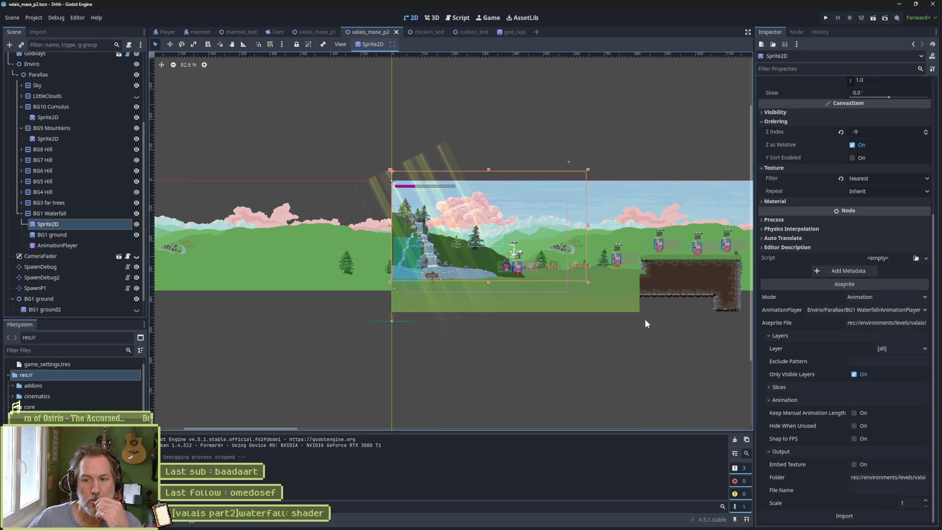
Switch to the waterfall.aseprite file in Aseprite from the Windows taskbar.
mouse_move(581, 526)
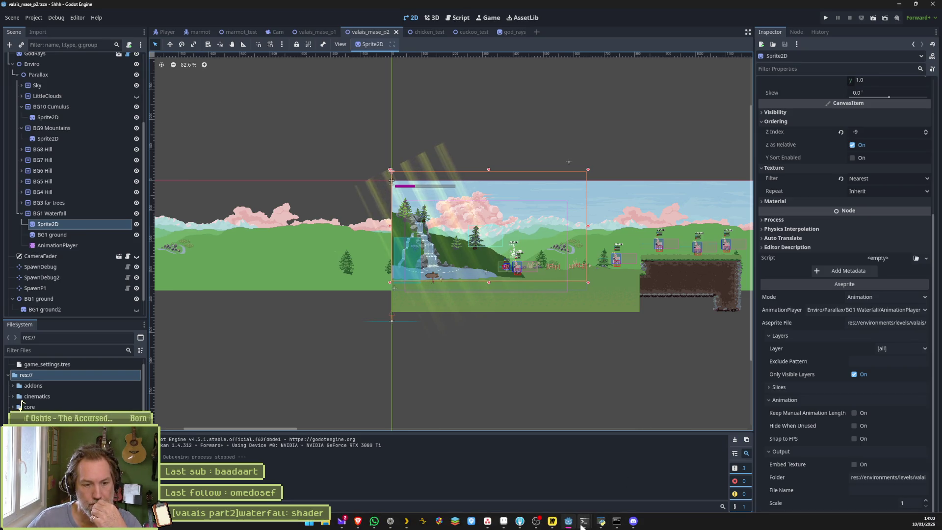
left_click(518, 524)
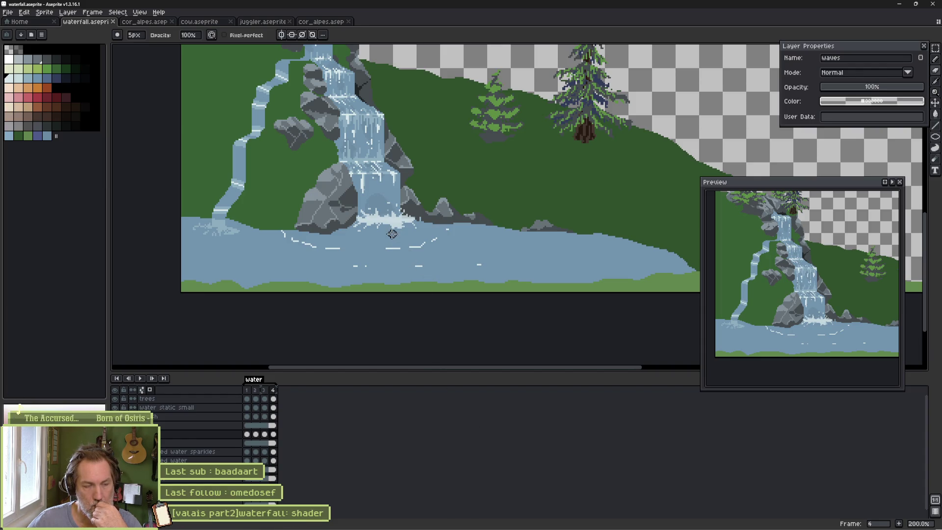
Hide the trees layer, select the back layer, and erase the stray dark-green stroke beside the pine.
left_click_drag(320, 137, 305, 270)
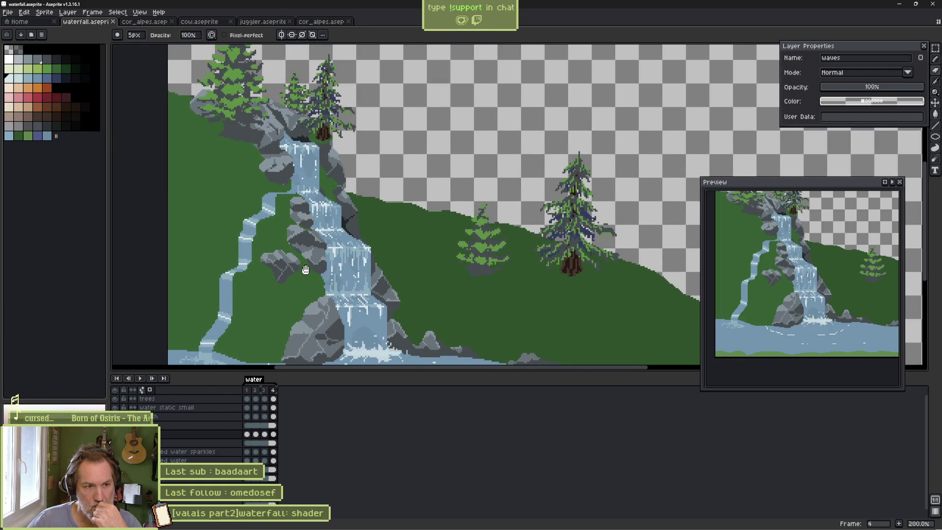
left_click(115, 399)
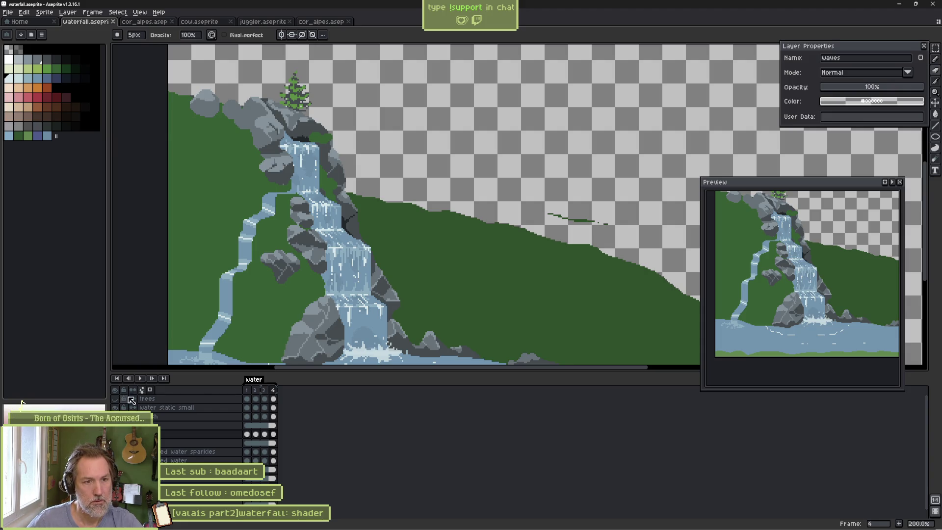
key("v")
left_click(584, 225)
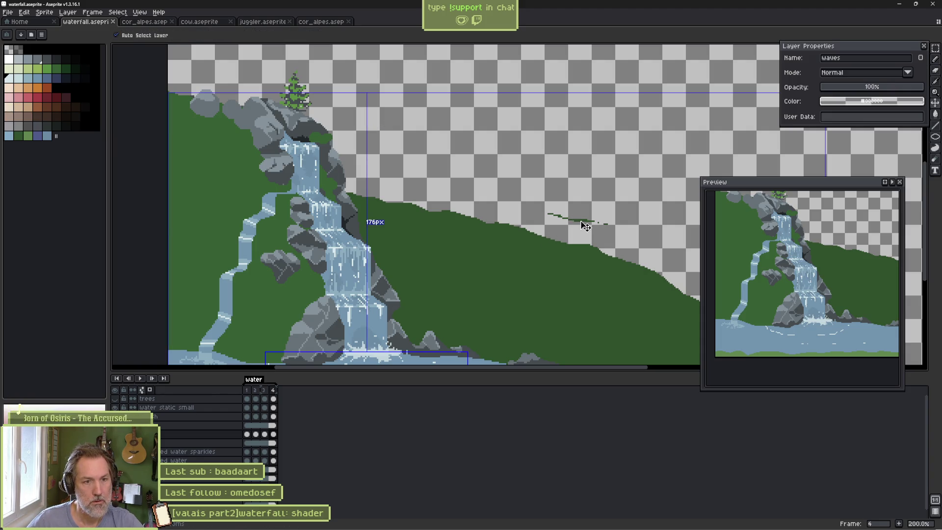
key("b")
key("e")
left_click_drag(536, 212, 620, 224)
scroll(482, 209, "down", 5)
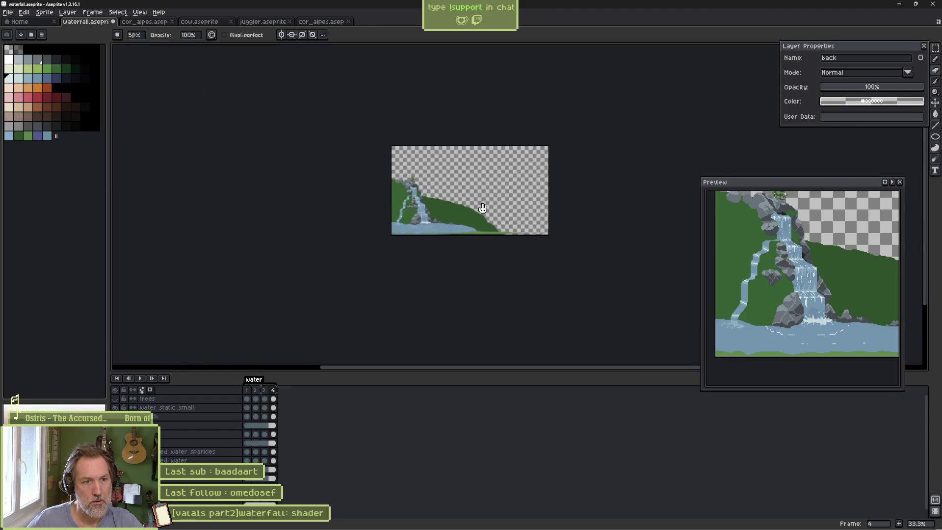
scroll(482, 208, "up", 5)
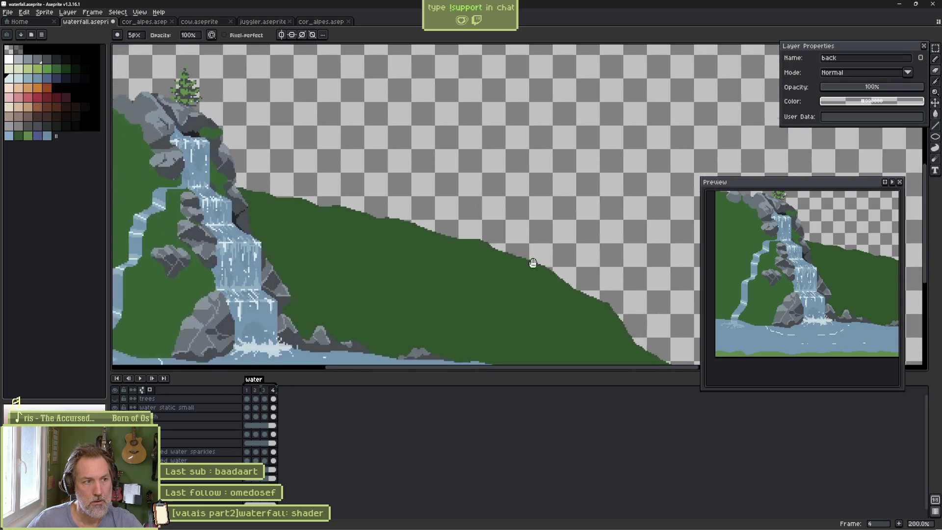
Toggle layer visibility and undo to restore the tree layer with its two pines.
key("v")
left_click(115, 398)
key("e")
left_click(116, 391)
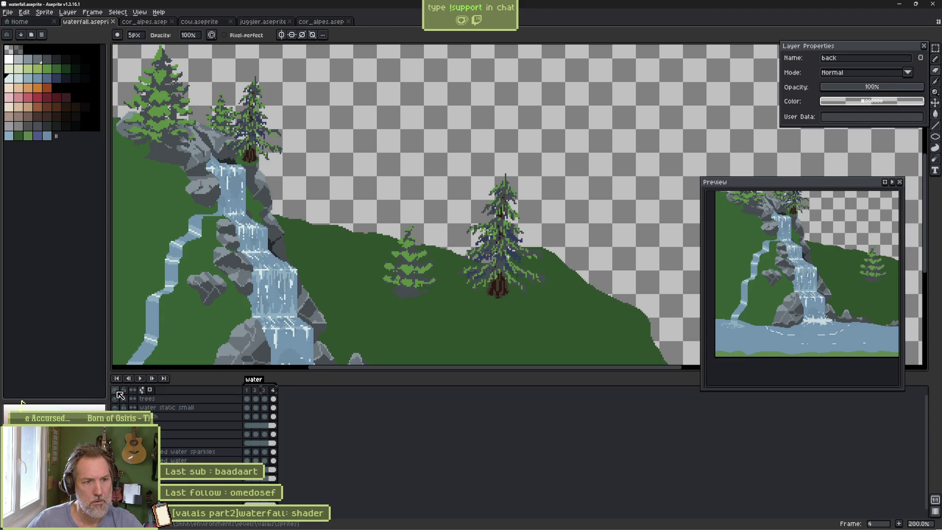
left_click(117, 393)
left_click(118, 392)
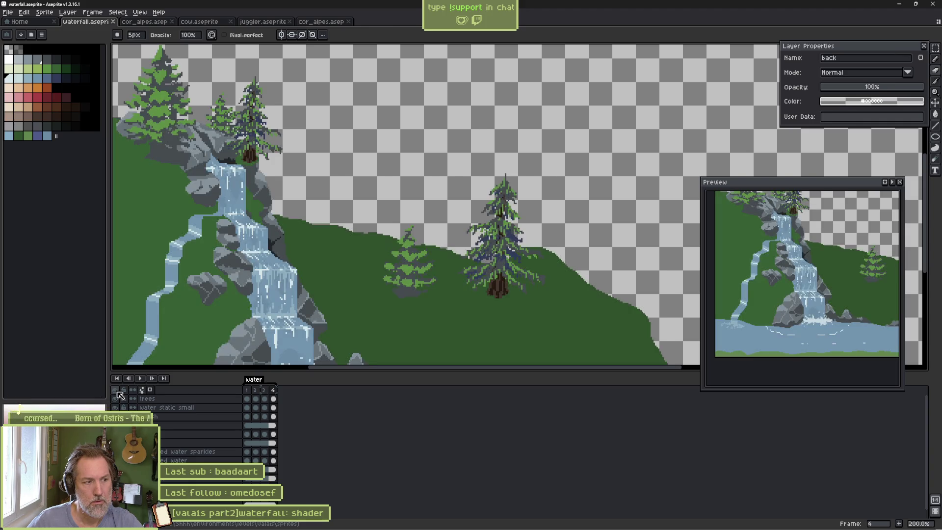
left_click(117, 399)
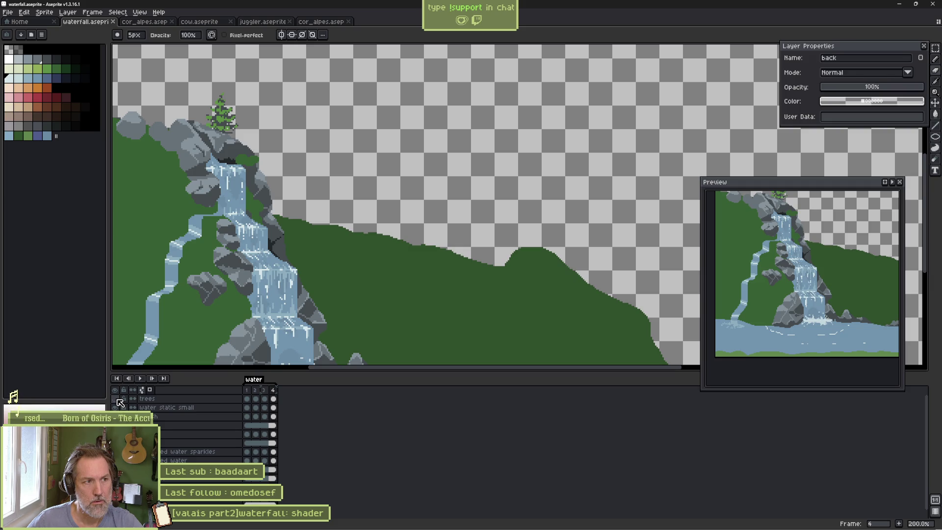
key("ctrl")
left_click(231, 126, "ctrl")
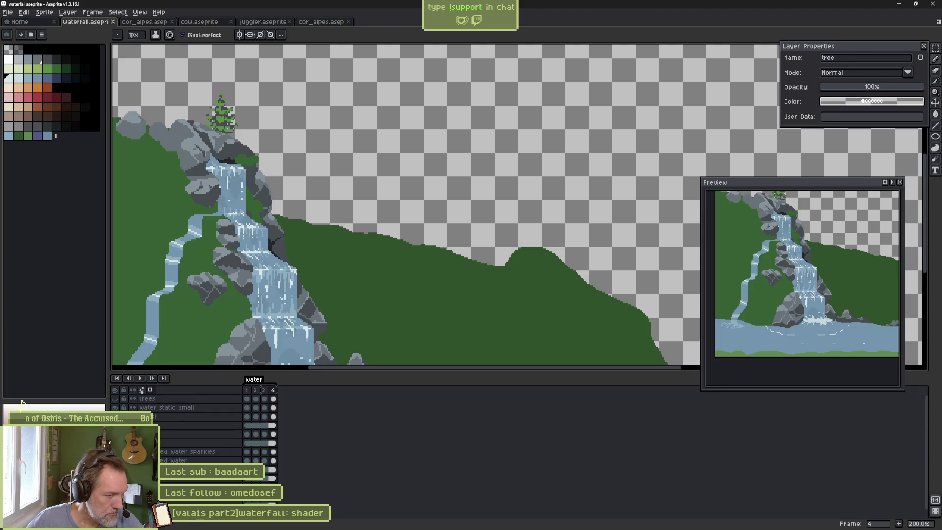
key("ctrl+z")
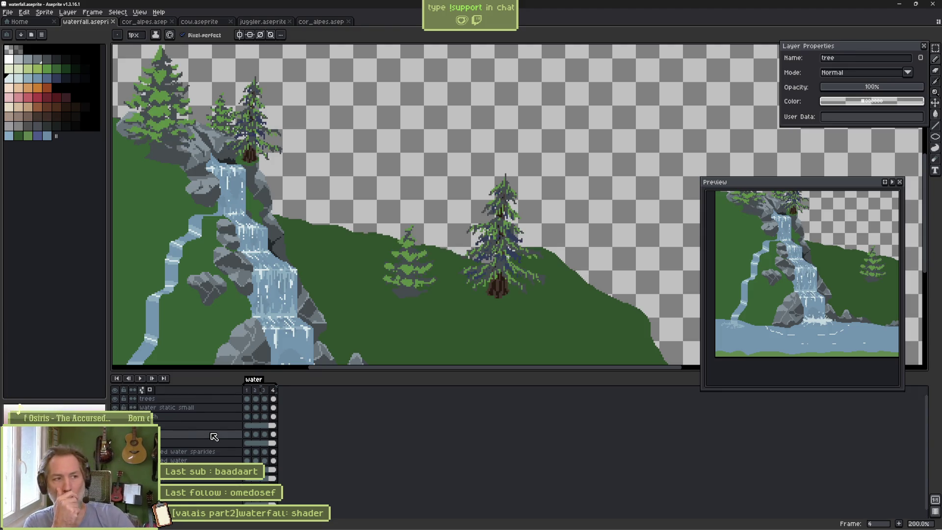
Pan around the waterfall scene to check the result before heading back to Godot.
left_click(213, 437)
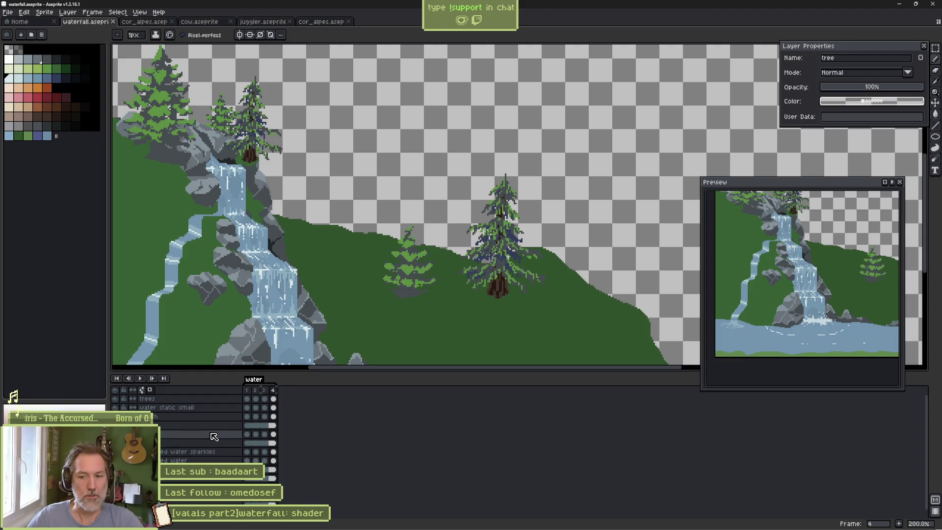
scroll(385, 273, "down", 2)
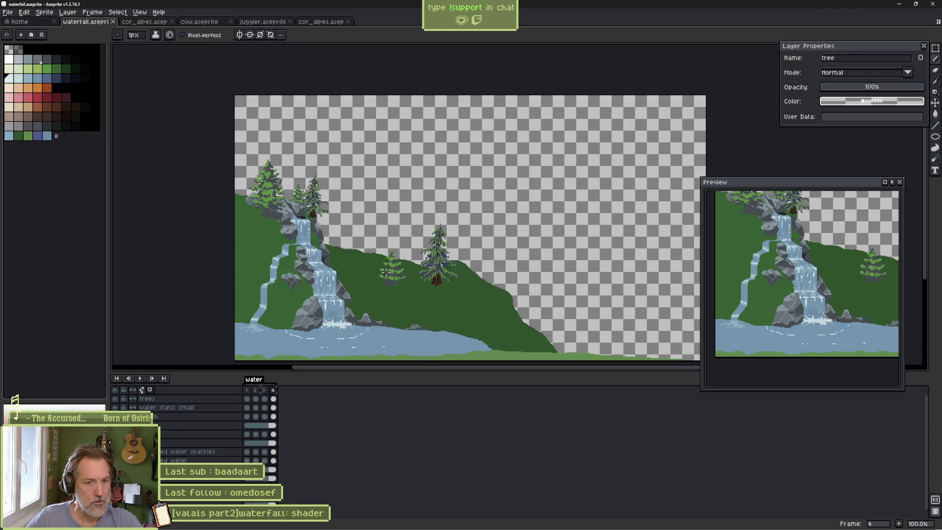
left_click_drag(461, 300, 430, 292)
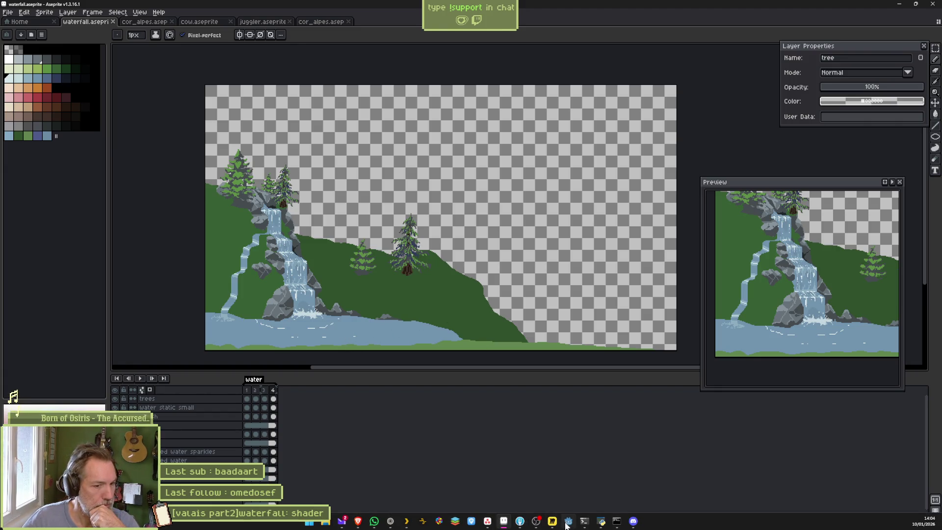
left_click(565, 520)
scroll(514, 280, "up", 6)
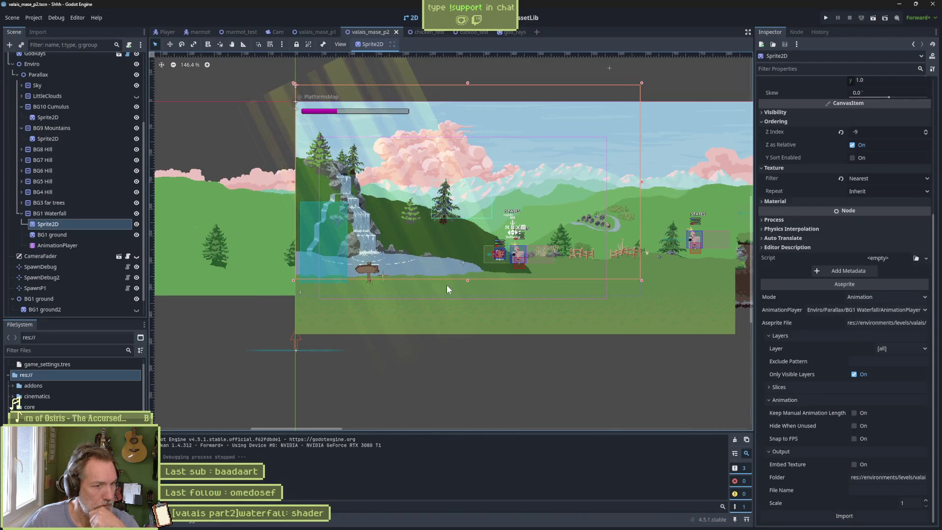
key("F6")
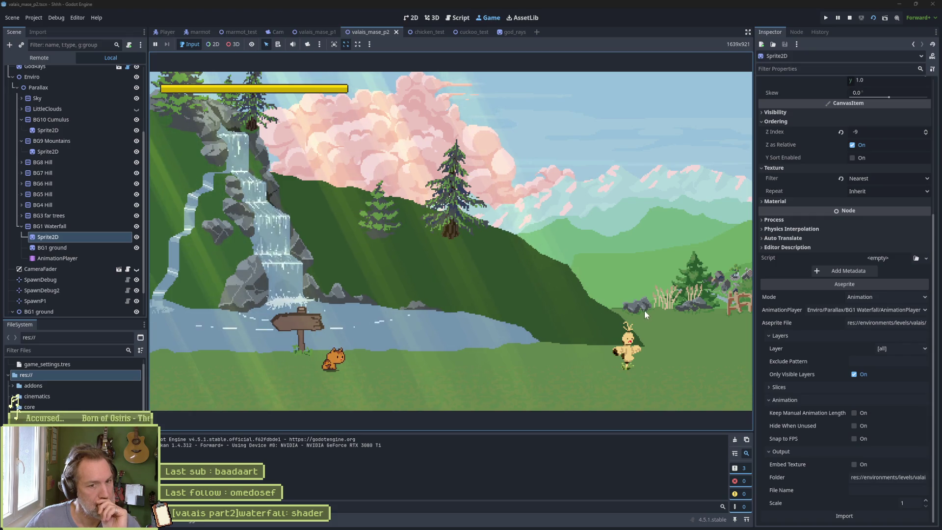
key("Right")
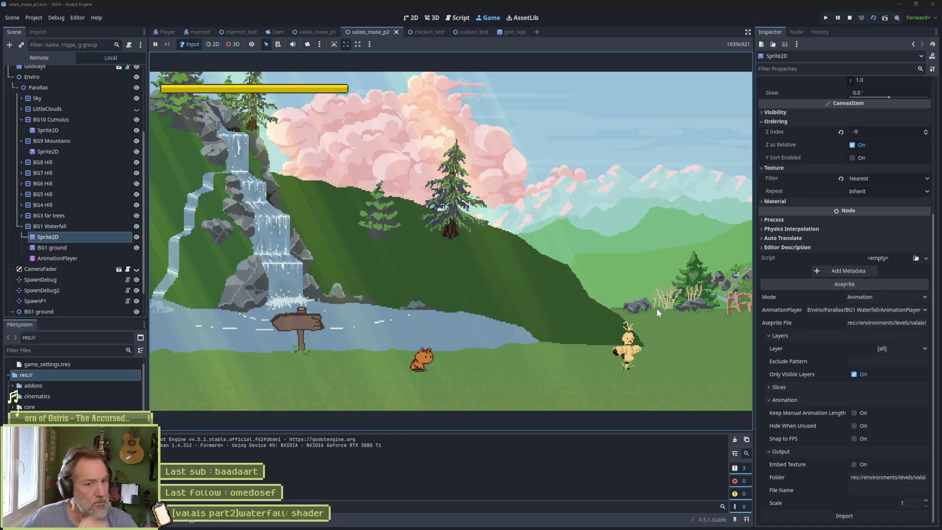
key("F8")
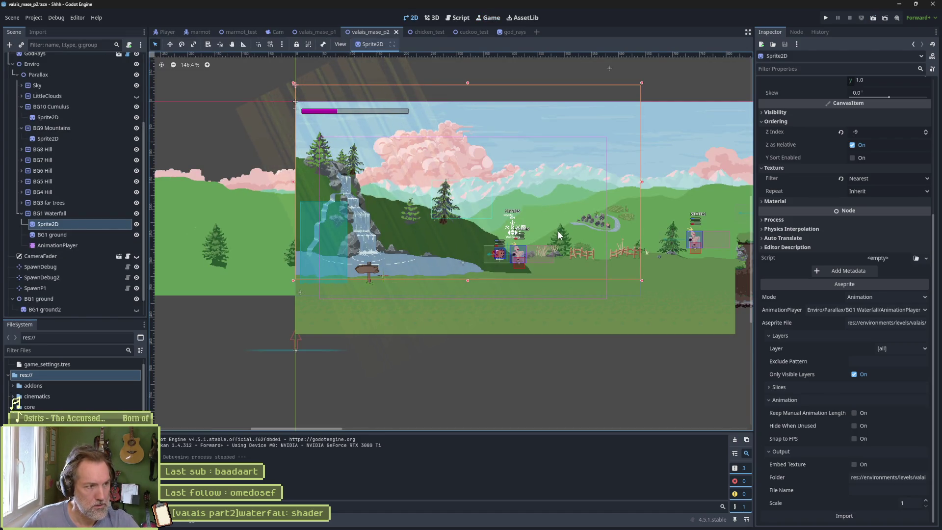
scroll(838, 234, "up", 5)
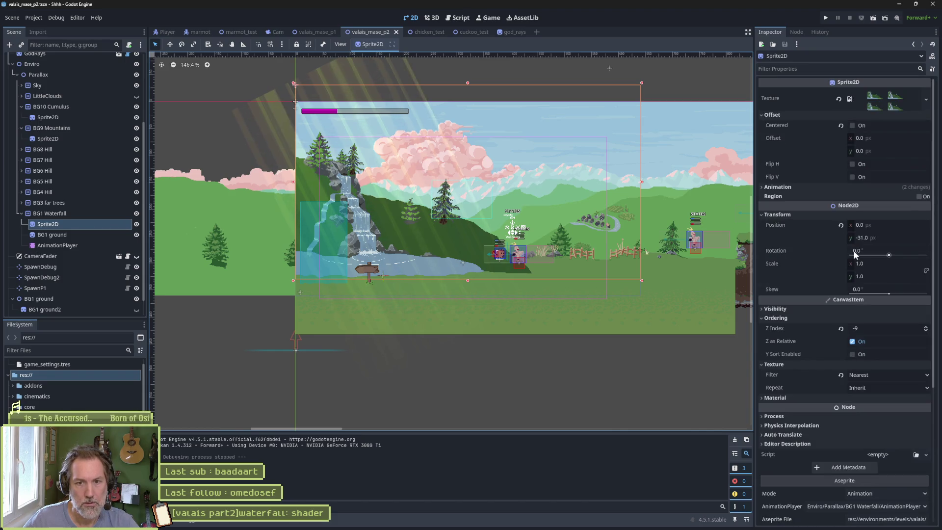
left_click(926, 331)
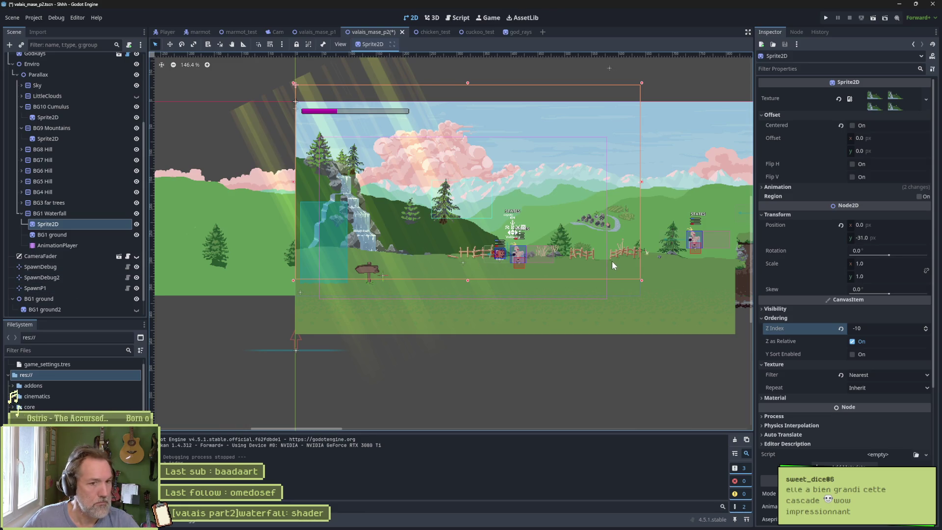
scroll(66, 293, "down", 2)
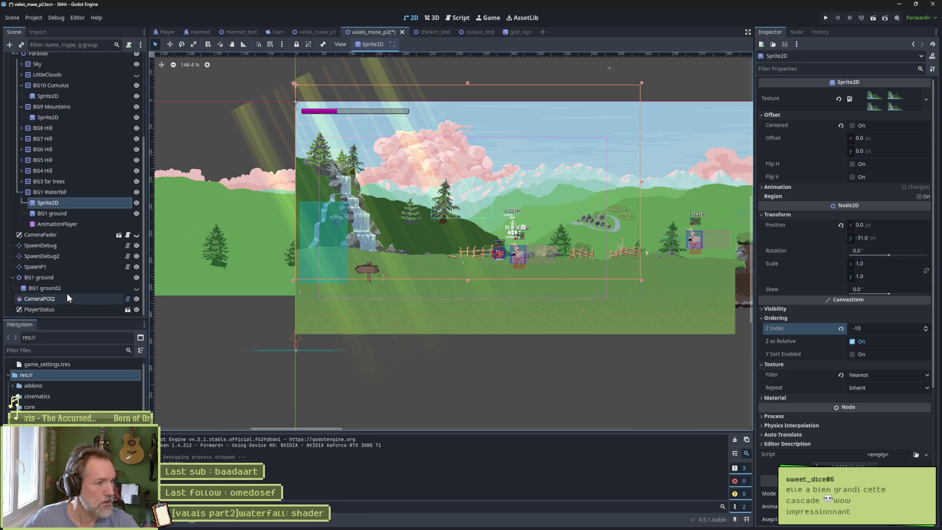
left_click(137, 278)
left_click(136, 277)
left_click(137, 289)
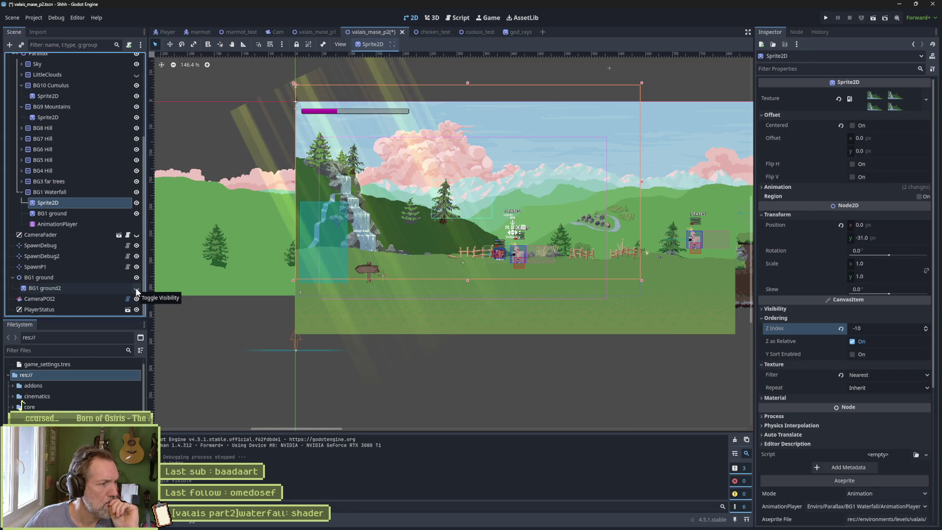
scroll(108, 267, "up", 3)
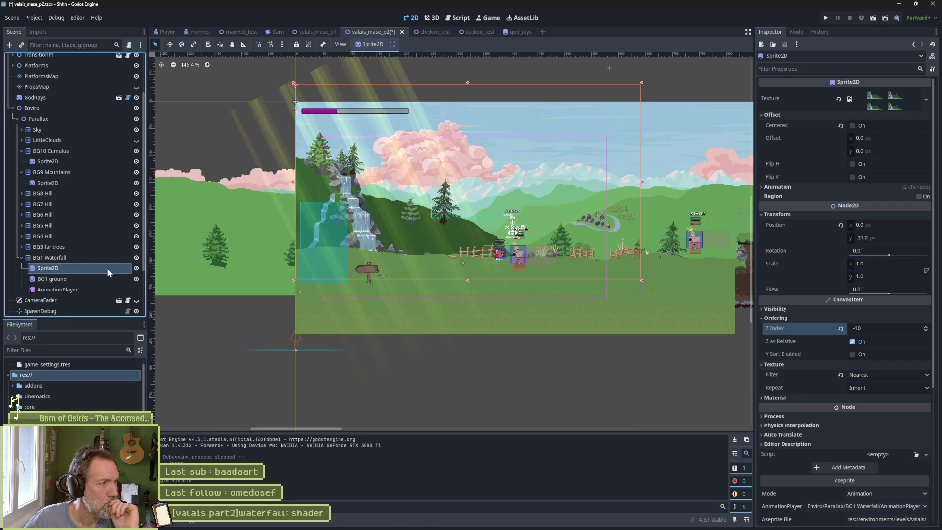
scroll(107, 268, "up", 3)
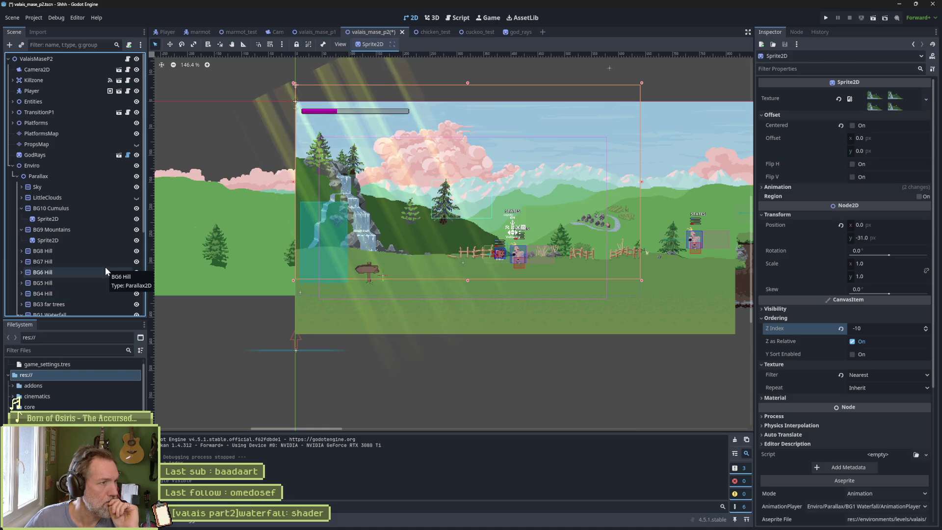
left_click(137, 165)
left_click(137, 166)
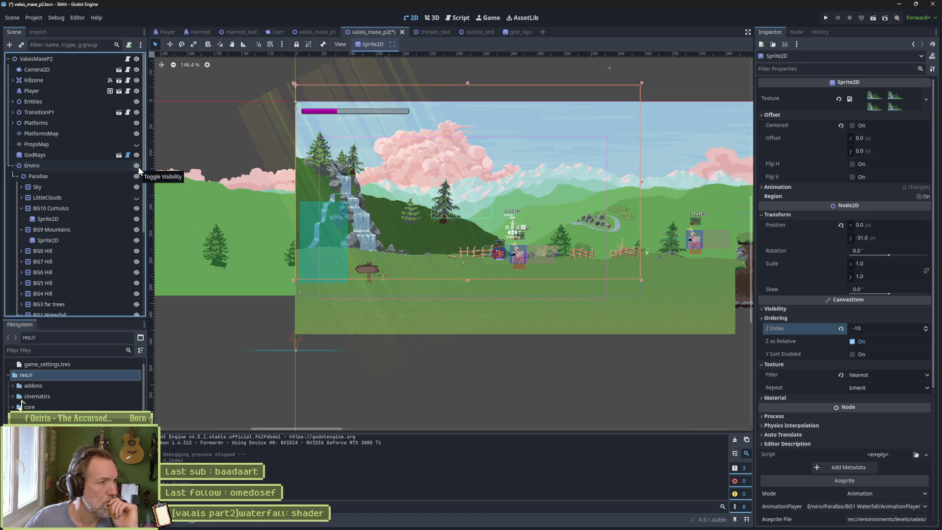
left_click(137, 178)
left_click(137, 178)
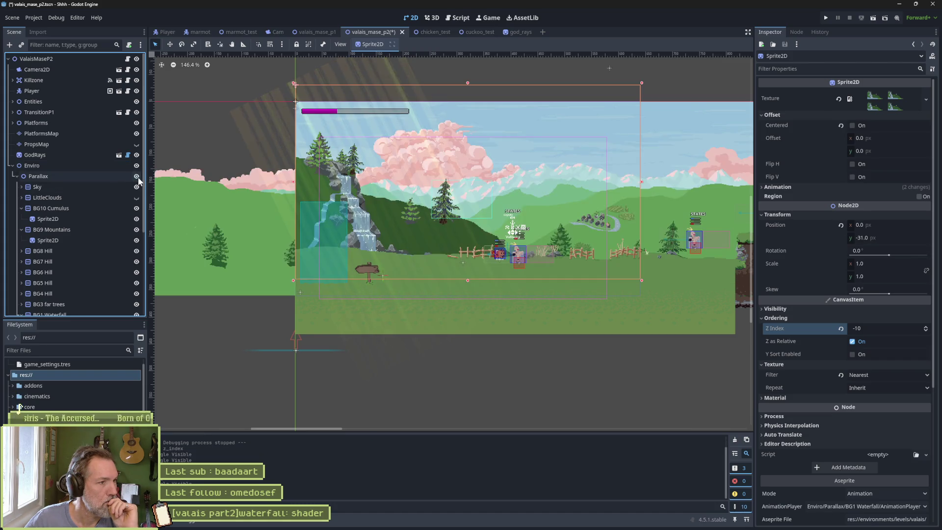
left_click(136, 208)
left_click(137, 209)
left_click(136, 231)
left_click(137, 230)
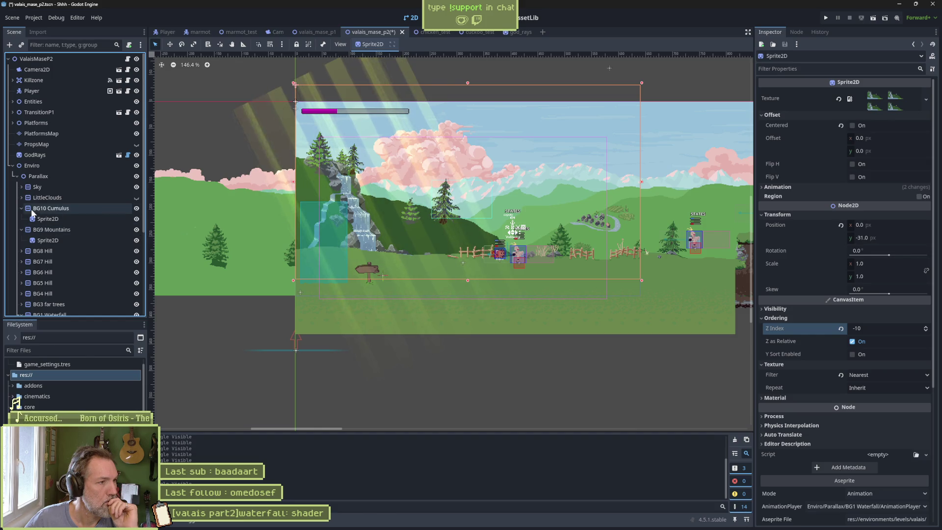
left_click(137, 251)
left_click(136, 252)
left_click(136, 304)
left_click(137, 304)
scroll(136, 305, "down", 4)
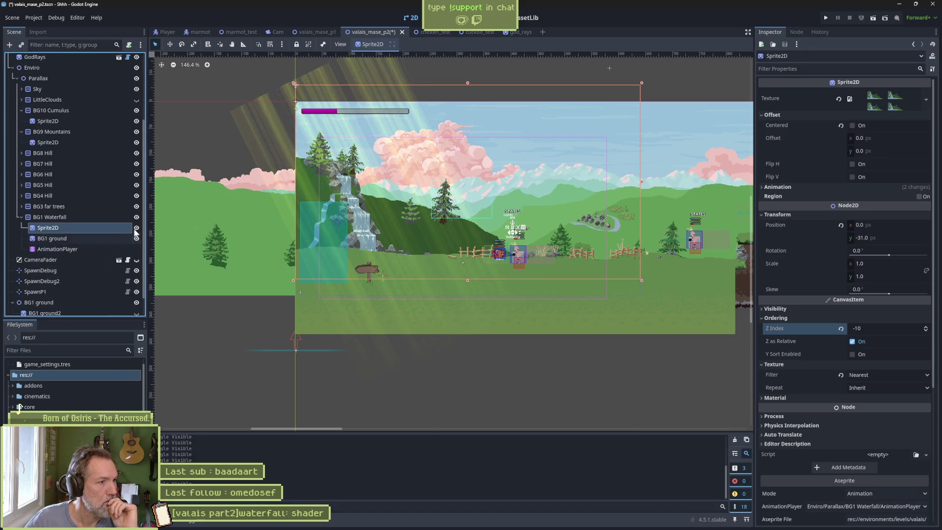
left_click(136, 217)
left_click(137, 217)
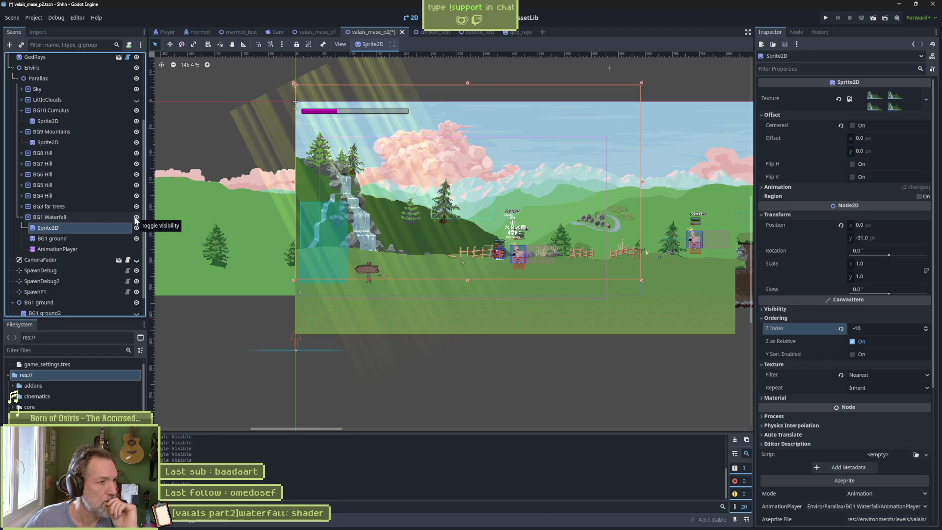
left_click(92, 238)
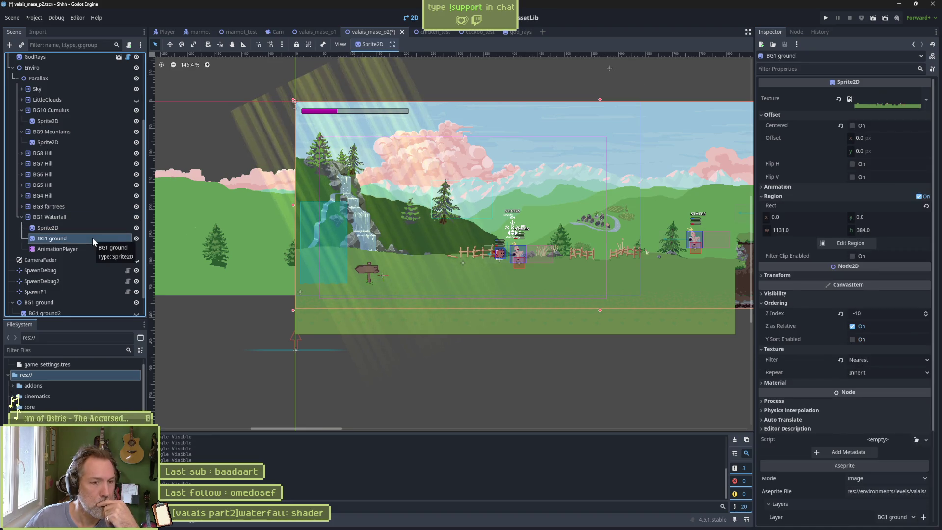
Move the BG1 ground sprite 37 px lower, then save the scene and start the game.
key("v")
key("w")
mouse_move(517, 278)
left_mouse_down()
mouse_move(507, 305)
mouse_move(503, 298)
left_mouse_up()
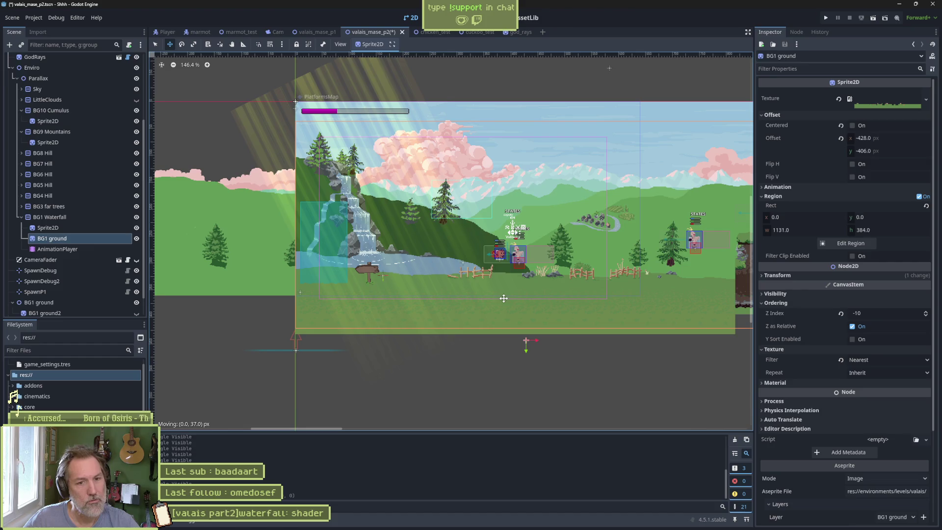
key("F6")
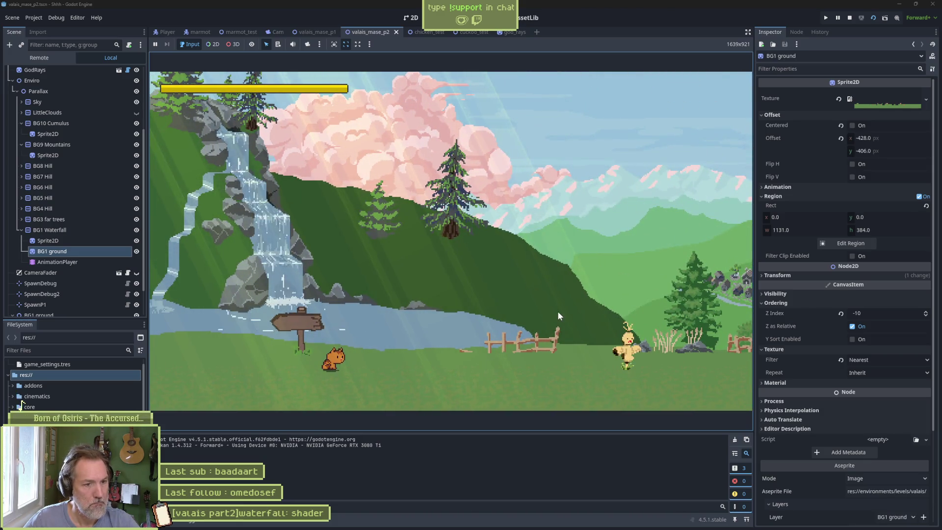
Jump and run the character right, left and right again past the waterfall, then stop the game with F8.
key("space")
key("Right")
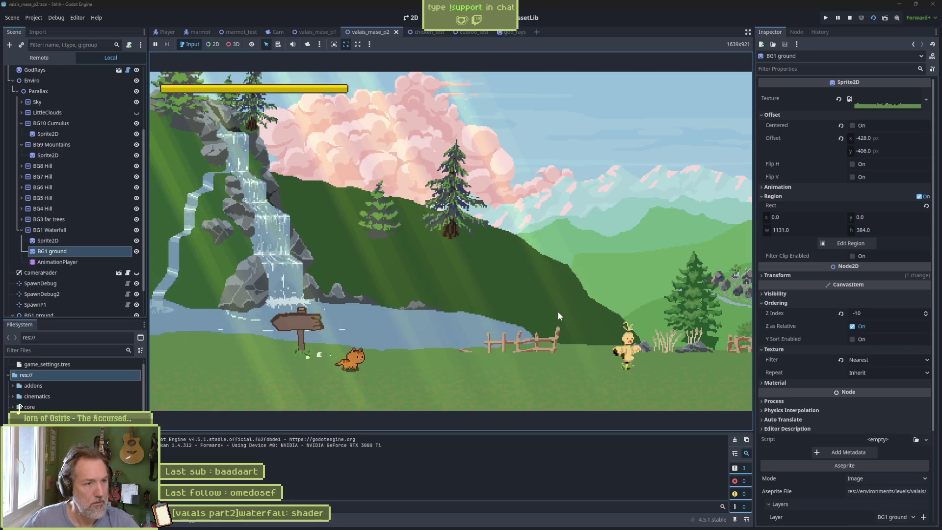
key("Right")
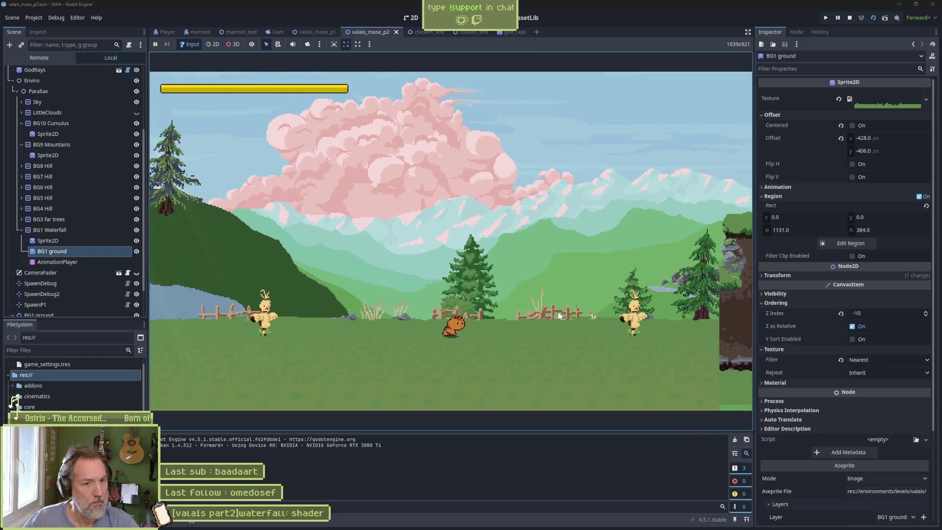
key("Left")
key("Left")
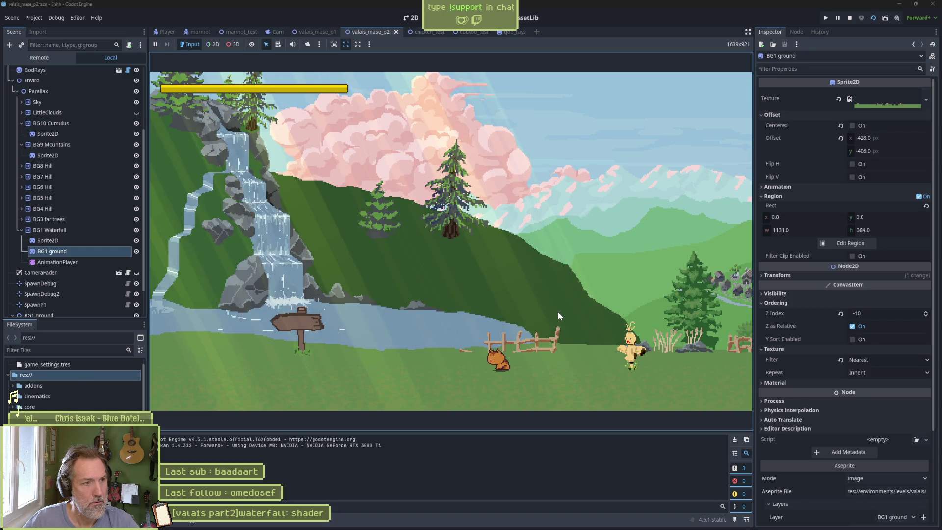
key("Right")
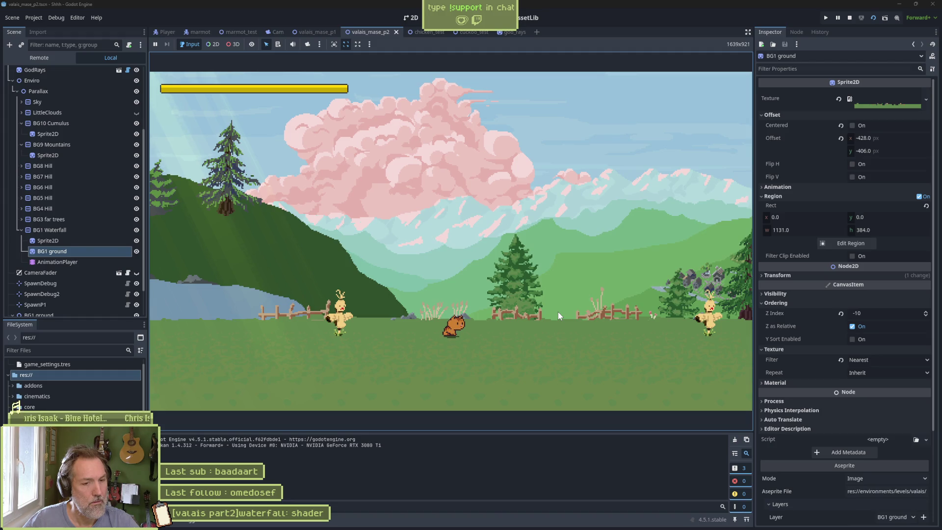
key("F8")
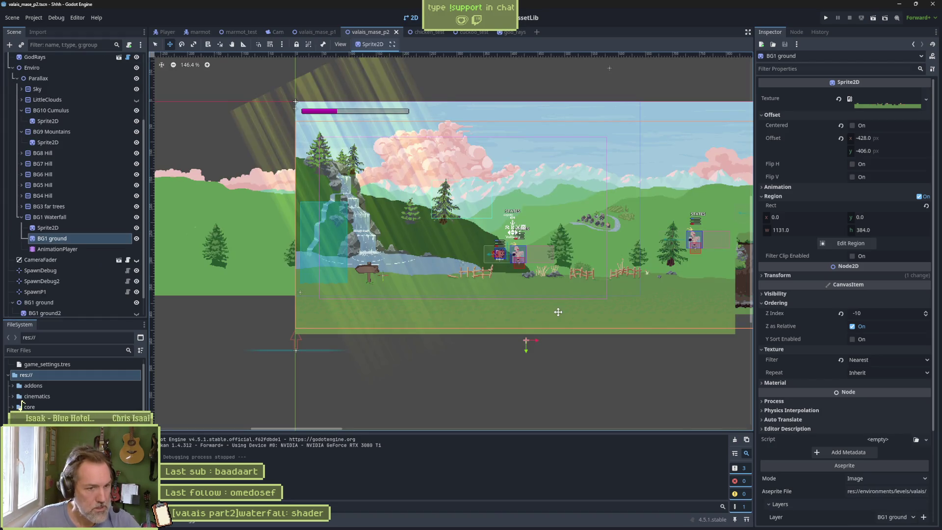
Save and play-test the level, running the character right and back left, then stop the game.
key("F5")
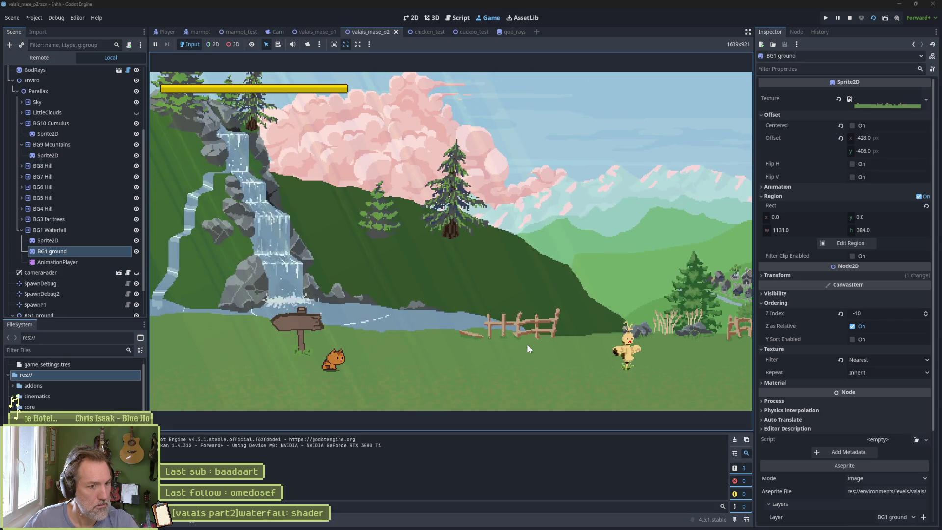
key("Right")
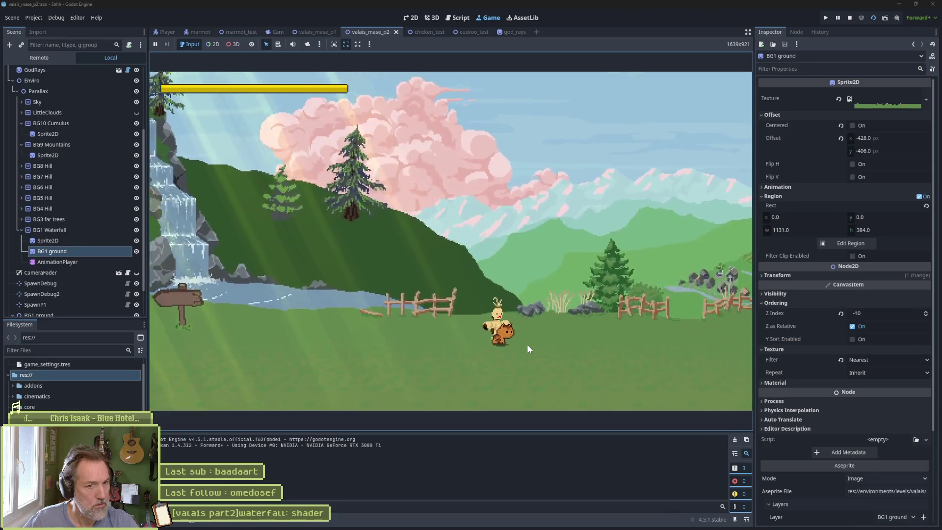
key("Left")
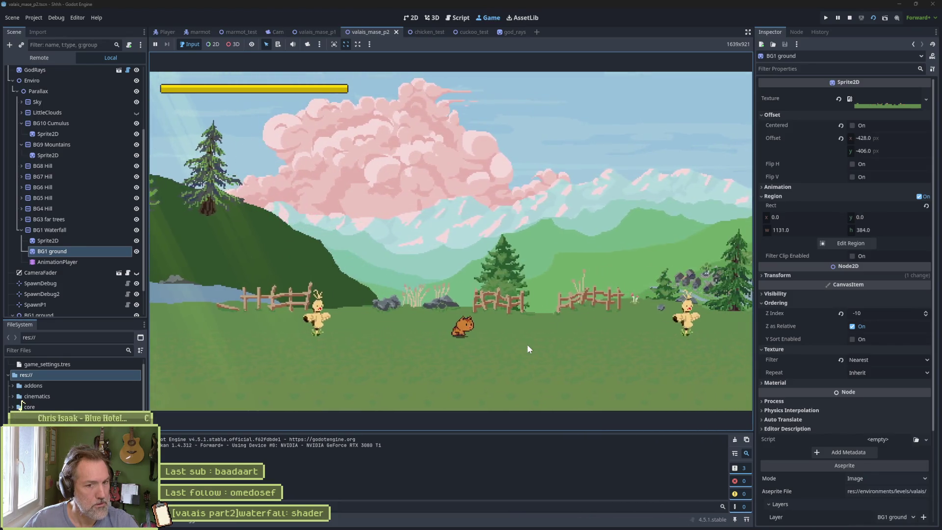
key("F8")
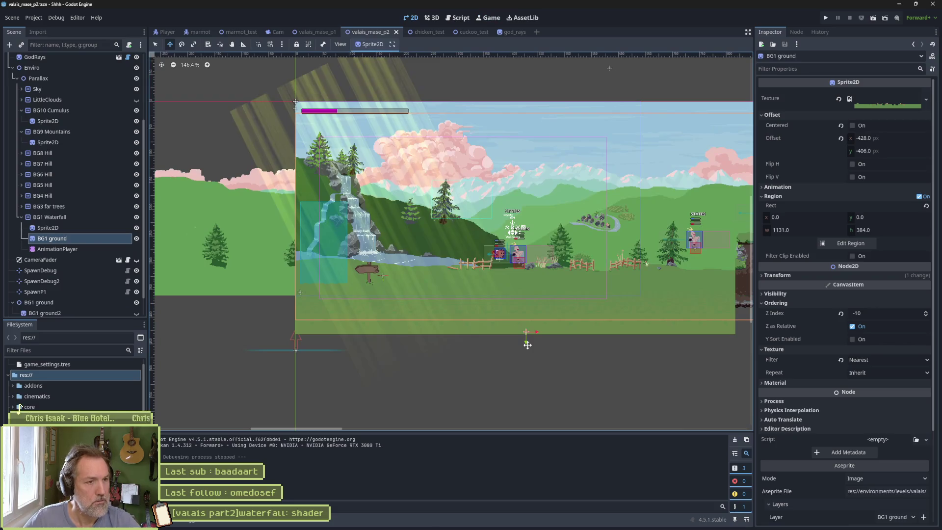
Raise the waterfall Sprite2D 12 px to y -43 and run the game again.
left_click(89, 226)
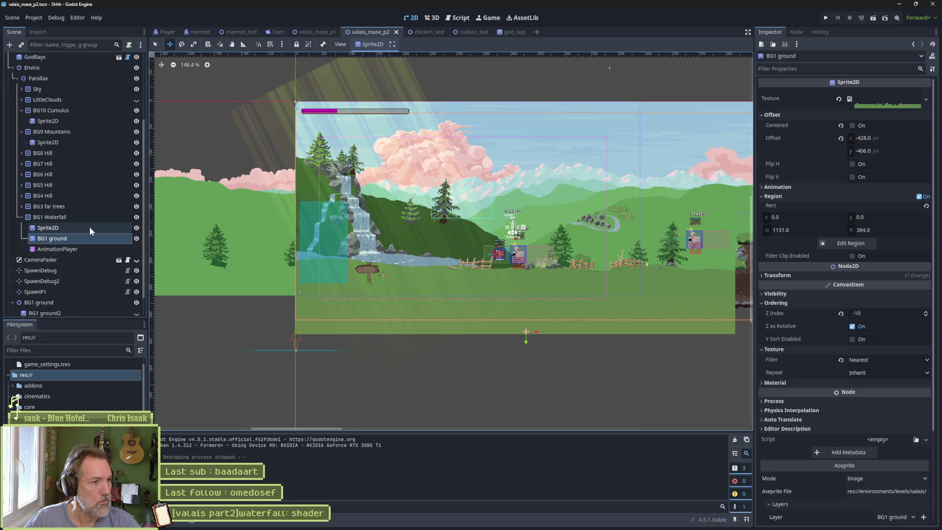
left_click_drag(292, 103, 295, 90)
key("F6")
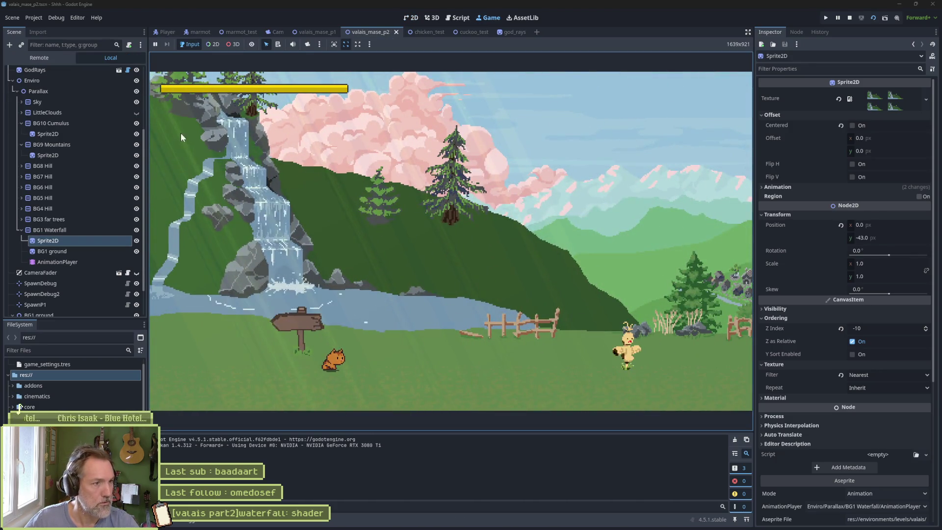
Run the character right past the raised waterfall and back left, then stop the game and save.
key("Right")
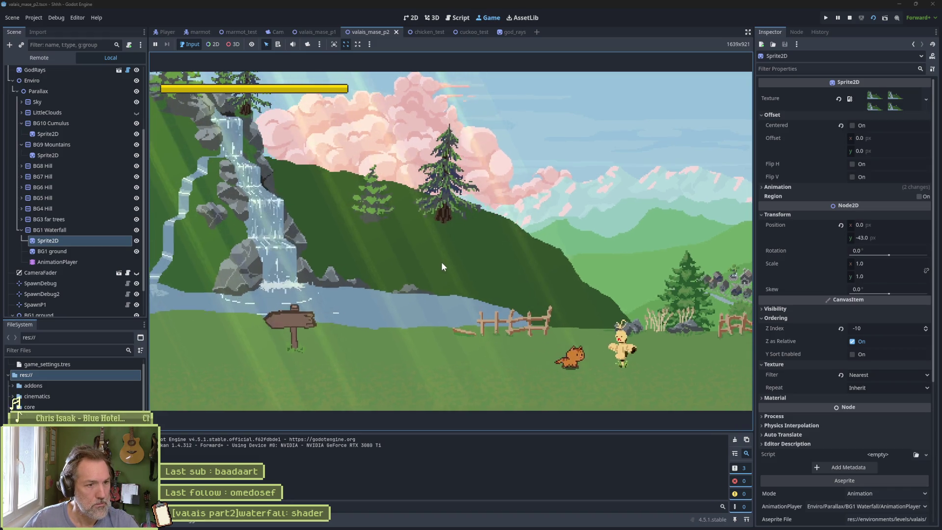
key("Right")
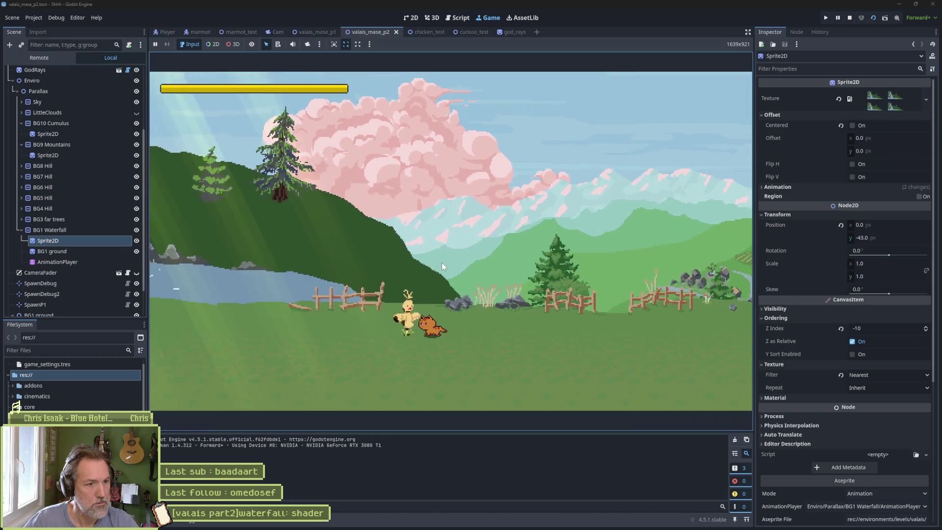
key("Left")
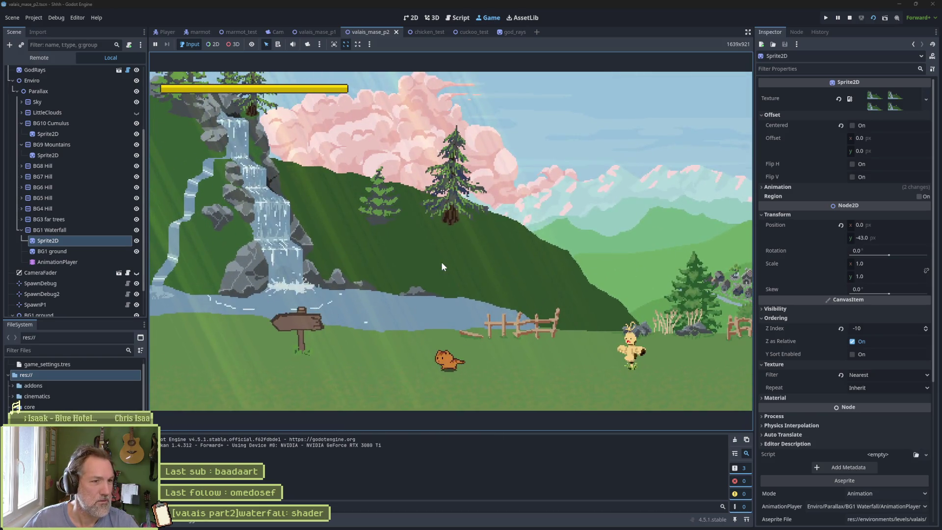
key("Left")
key("Right")
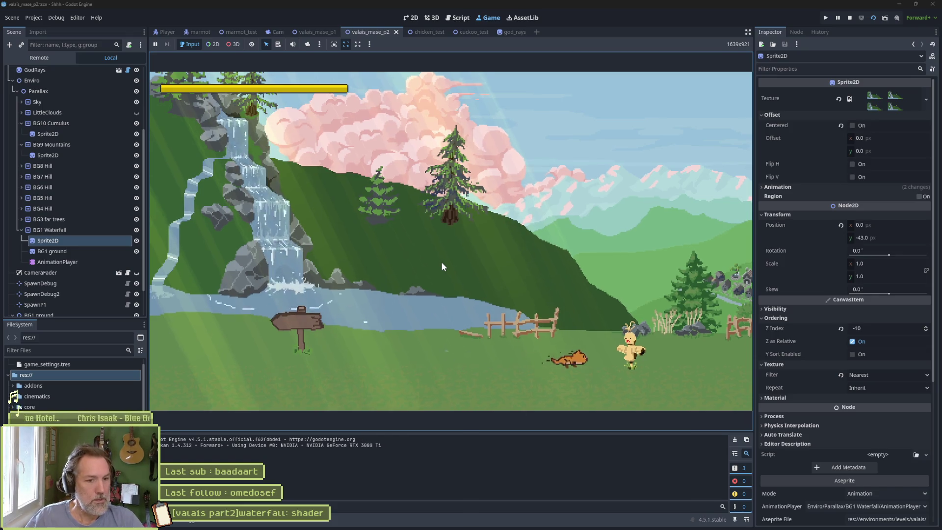
key("F8")
key("ctrl+s")
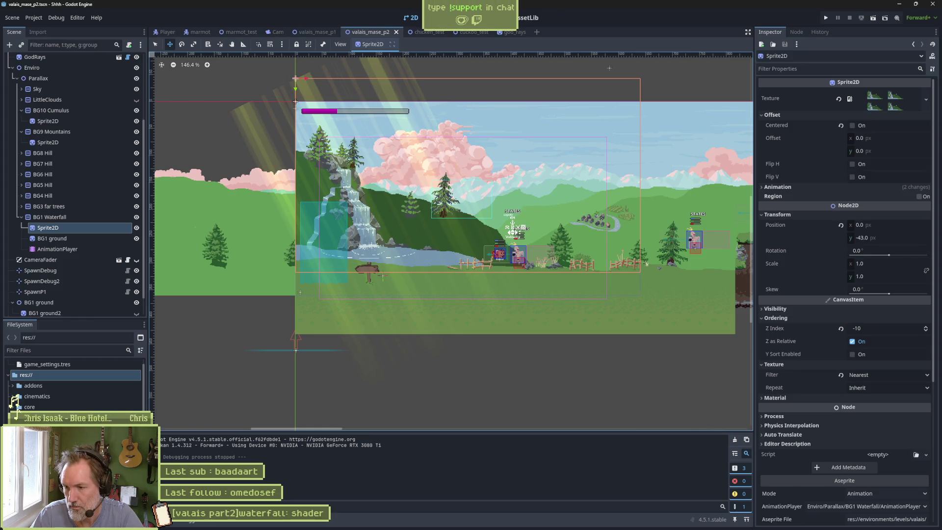
Switch to the browser, load twitch, and open the Développement de logiciels et de jeux category.
key("alt+Tab")
key("ctrl+l")
type("twitch")
key("Return")
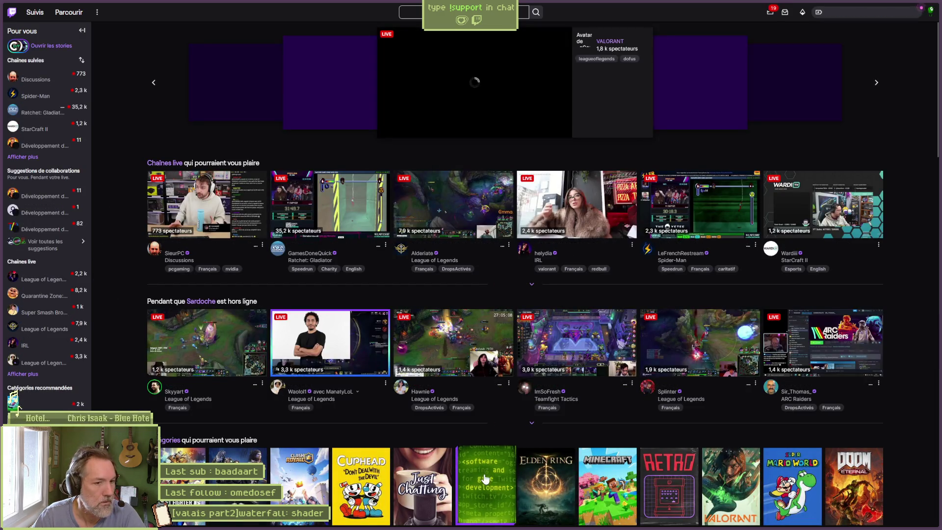
left_click(483, 470)
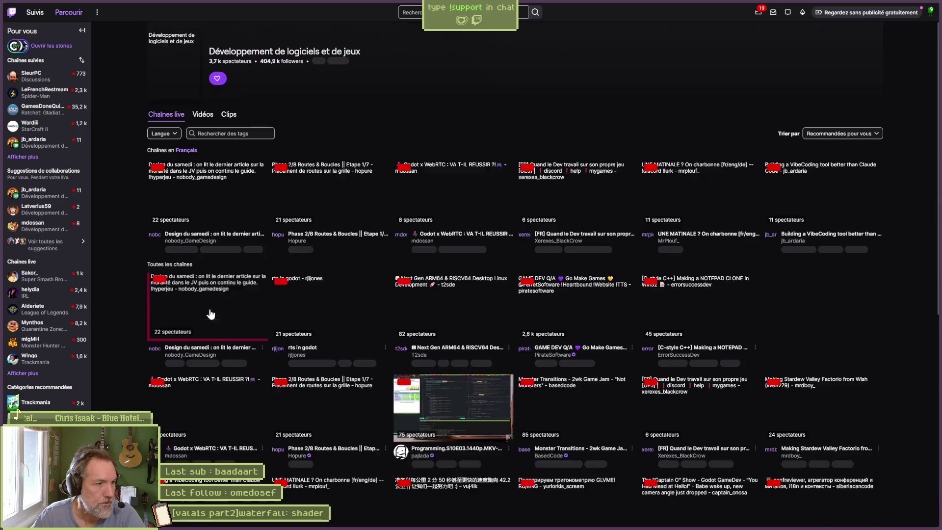